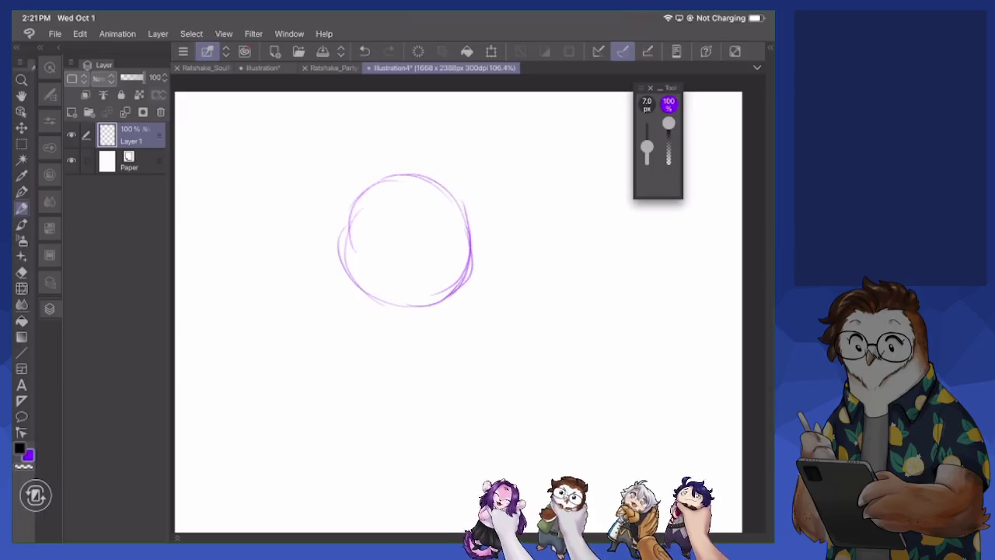
Add a new background layer and fill it with mid grey
{"action": "key", "text": "g"}
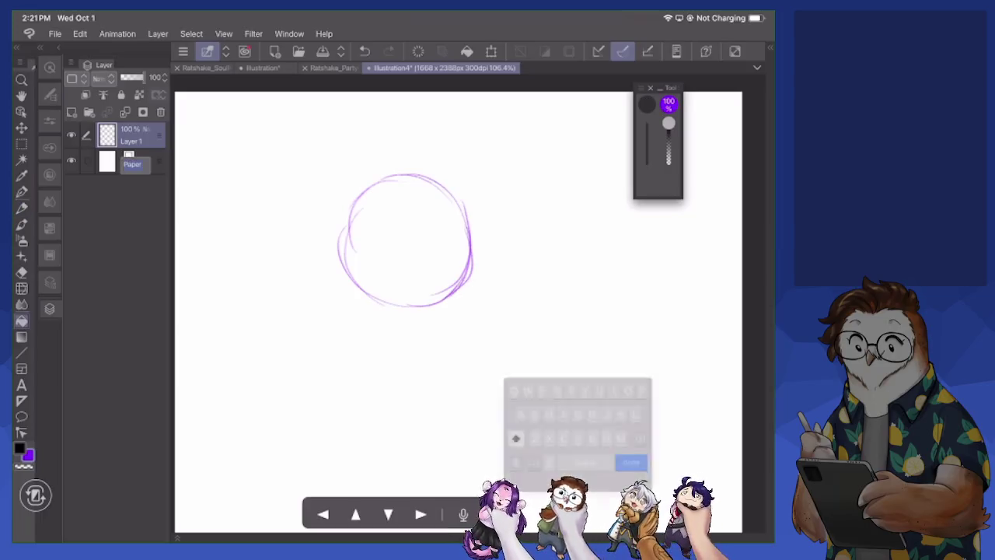
{"action": "left_click", "coordinate": [72, 112]}
{"action": "left_click", "coordinate": [19, 448]}
{"action": "left_click_drag", "start_coordinate": [170, 308], "coordinate": [170, 220]}
{"action": "left_click", "coordinate": [473, 117]}
{"action": "left_click", "coordinate": [435, 373]}
Return to Layer 1 with the pen and choose a dark purple colour
{"action": "left_click", "coordinate": [131, 134]}
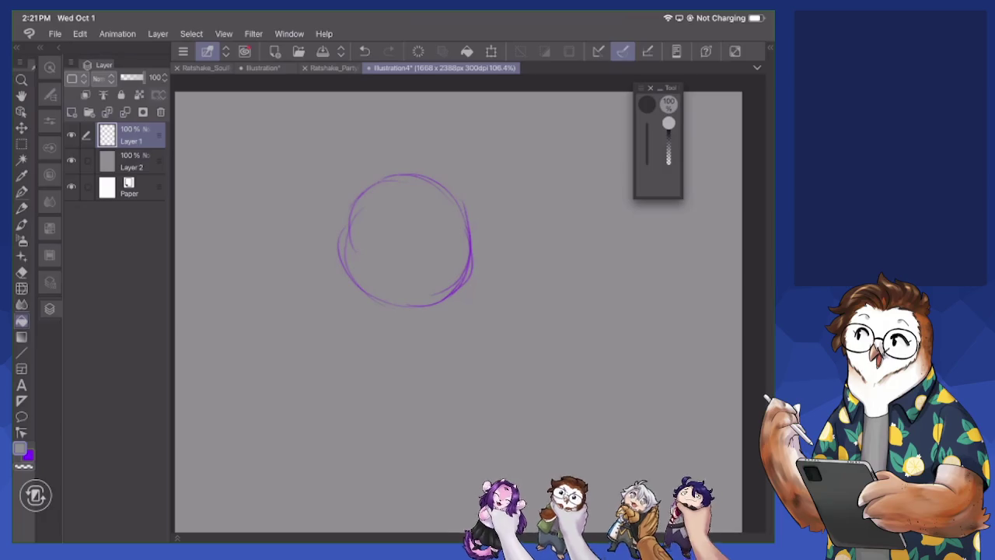
{"action": "left_click", "coordinate": [22, 208]}
{"action": "left_click", "coordinate": [28, 455]}
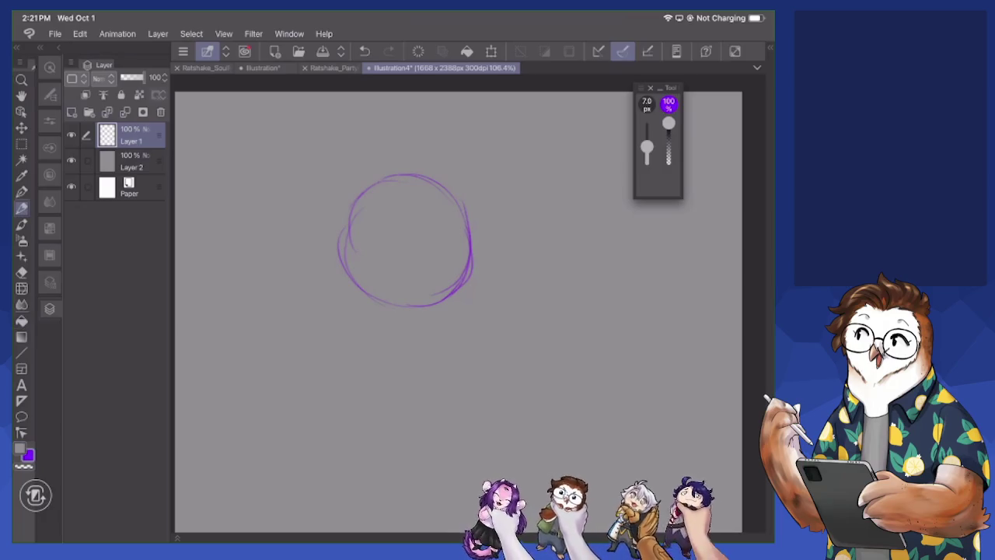
{"action": "left_click", "coordinate": [28, 456]}
{"action": "mouse_move", "coordinate": [256, 216]}
{"action": "left_mouse_down"}
{"action": "mouse_move", "coordinate": [227, 253]}
{"action": "mouse_move", "coordinate": [191, 258]}
{"action": "left_mouse_up"}
{"action": "left_click", "coordinate": [473, 117]}
Draw a test circle on Layer 1, then erase it completely with a large eraser
{"action": "left_click_drag", "start_coordinate": [404, 175], "coordinate": [435, 179]}
{"action": "left_click_drag", "start_coordinate": [351, 205], "coordinate": [348, 281]}
{"action": "mouse_move", "coordinate": [344, 230]}
{"action": "left_mouse_down"}
{"action": "mouse_move", "coordinate": [440, 177]}
{"action": "mouse_move", "coordinate": [473, 218]}
{"action": "left_mouse_up"}
{"action": "mouse_move", "coordinate": [437, 182]}
{"action": "left_mouse_down"}
{"action": "mouse_move", "coordinate": [477, 257]}
{"action": "mouse_move", "coordinate": [449, 299]}
{"action": "mouse_move", "coordinate": [424, 305]}
{"action": "left_mouse_up"}
{"action": "left_click", "coordinate": [22, 272]}
{"action": "mouse_move", "coordinate": [472, 233]}
{"action": "left_mouse_down"}
{"action": "mouse_move", "coordinate": [447, 186]}
{"action": "mouse_move", "coordinate": [410, 174]}
{"action": "mouse_move", "coordinate": [374, 299]}
{"action": "left_mouse_up"}
{"action": "left_click_drag", "start_coordinate": [432, 182], "coordinate": [423, 178]}
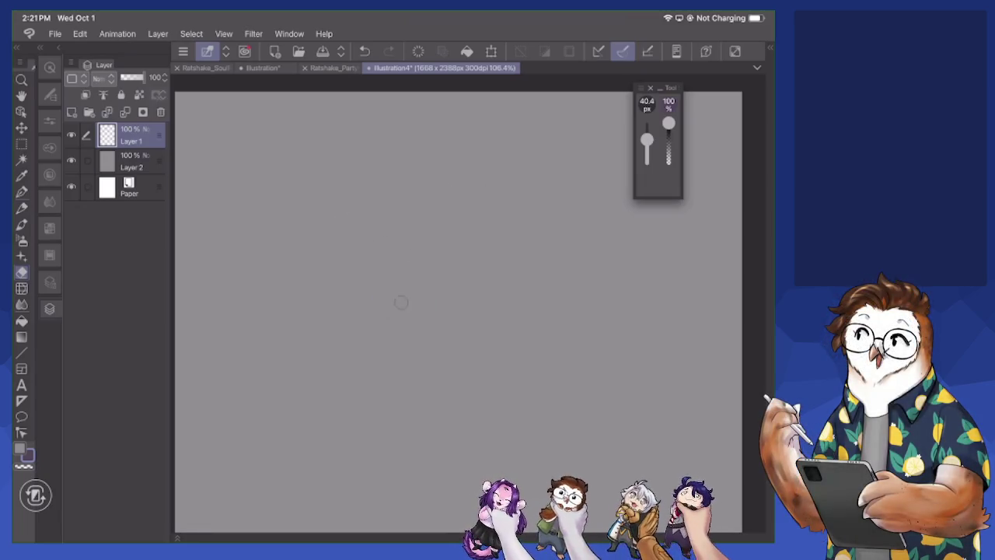
Sketch the head circle with a vertical centre guideline and a jaw down to the chin
{"action": "key", "text": "p"}
{"action": "mouse_move", "coordinate": [376, 266]}
{"action": "left_mouse_down"}
{"action": "mouse_move", "coordinate": [381, 211]}
{"action": "mouse_move", "coordinate": [453, 178]}
{"action": "mouse_move", "coordinate": [515, 210]}
{"action": "mouse_move", "coordinate": [519, 276]}
{"action": "mouse_move", "coordinate": [497, 308]}
{"action": "left_mouse_up"}
{"action": "mouse_move", "coordinate": [375, 249]}
{"action": "left_mouse_down"}
{"action": "mouse_move", "coordinate": [424, 322]}
{"action": "mouse_move", "coordinate": [505, 303]}
{"action": "left_mouse_up"}
{"action": "left_click_drag", "start_coordinate": [516, 253], "coordinate": [501, 311]}
{"action": "left_click_drag", "start_coordinate": [483, 191], "coordinate": [520, 248]}
{"action": "left_click_drag", "start_coordinate": [467, 194], "coordinate": [462, 361]}
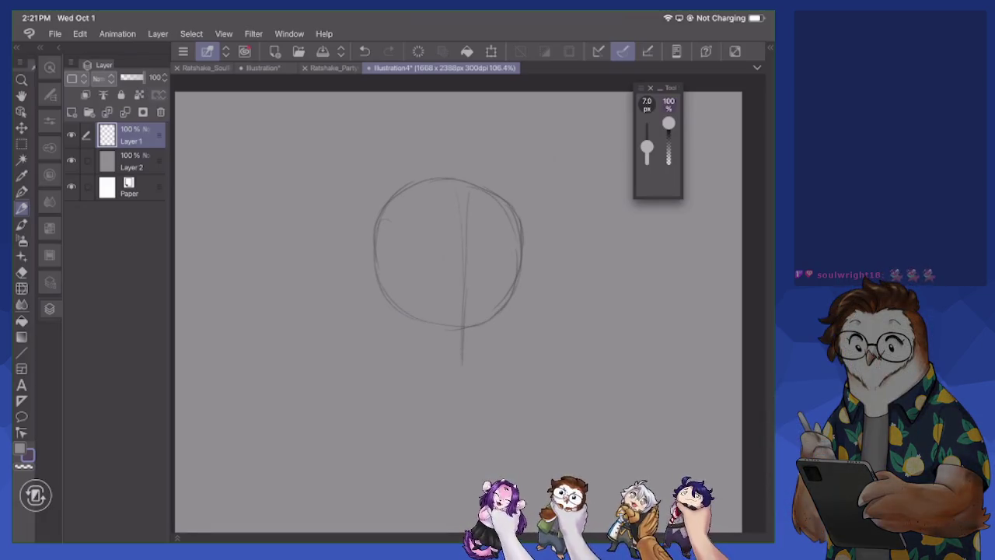
{"action": "mouse_move", "coordinate": [386, 295]}
{"action": "left_mouse_down"}
{"action": "mouse_move", "coordinate": [395, 322]}
{"action": "mouse_move", "coordinate": [436, 351]}
{"action": "mouse_move", "coordinate": [478, 356]}
{"action": "left_mouse_up"}
{"action": "mouse_move", "coordinate": [524, 247]}
{"action": "left_mouse_down"}
{"action": "mouse_move", "coordinate": [509, 340]}
{"action": "mouse_move", "coordinate": [473, 358]}
{"action": "mouse_move", "coordinate": [425, 344]}
{"action": "left_mouse_up"}
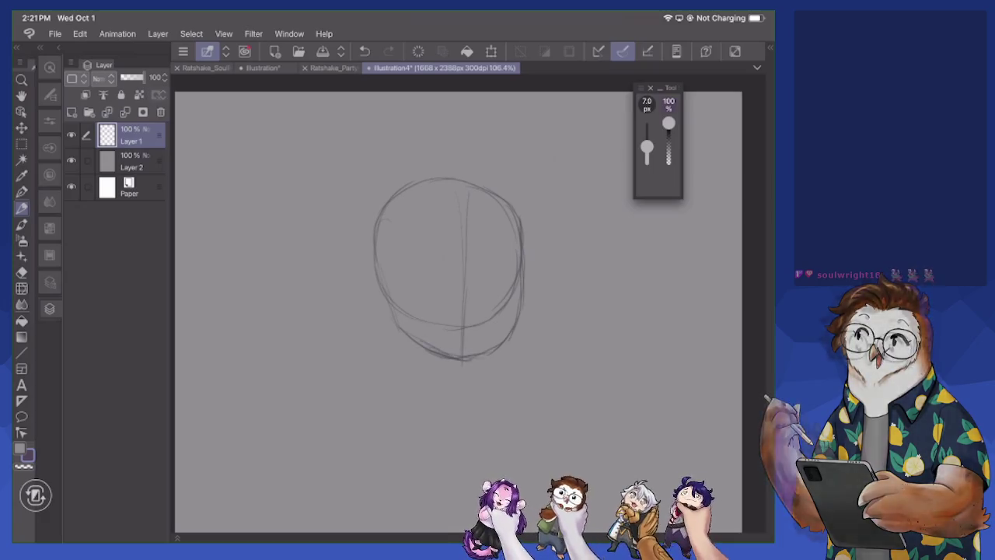
{"action": "left_click_drag", "start_coordinate": [490, 353], "coordinate": [473, 358]}
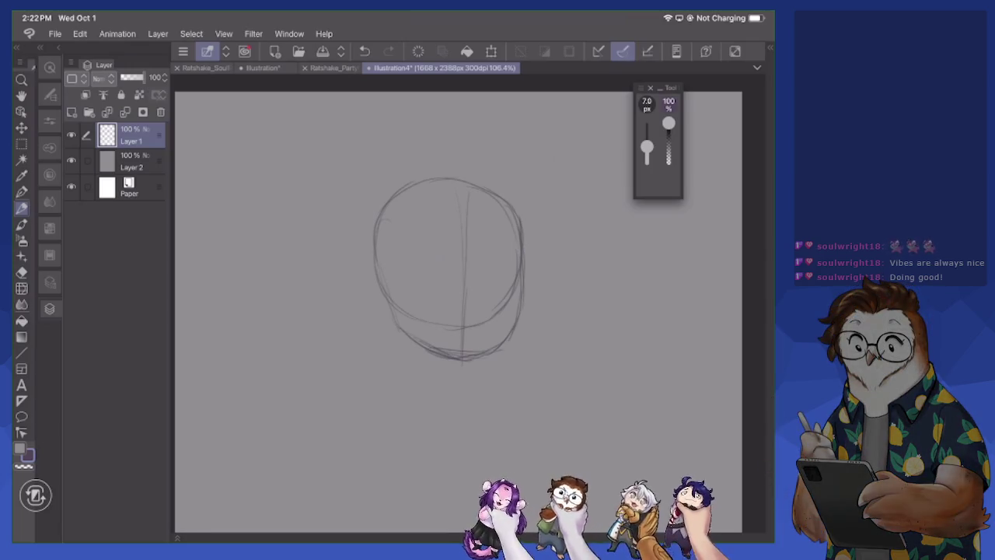
{"action": "mouse_move", "coordinate": [389, 299]}
{"action": "left_mouse_down"}
{"action": "mouse_move", "coordinate": [430, 347]}
{"action": "mouse_move", "coordinate": [467, 355]}
{"action": "mouse_move", "coordinate": [504, 336]}
{"action": "left_mouse_up"}
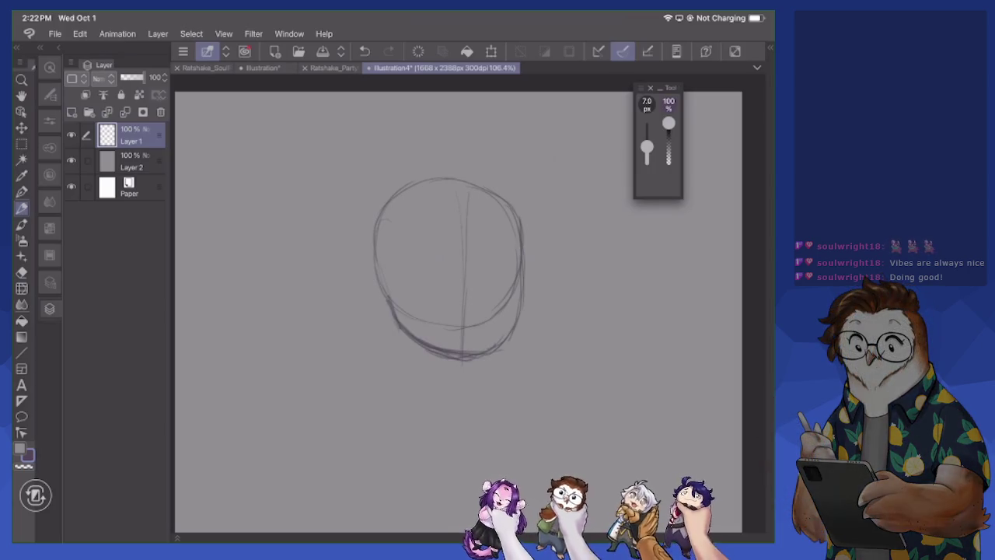
Sketch the nose and erase the lower jaw and vertical centre guidelines
{"action": "mouse_move", "coordinate": [490, 316]}
{"action": "left_mouse_down"}
{"action": "mouse_move", "coordinate": [479, 308]}
{"action": "mouse_move", "coordinate": [487, 305]}
{"action": "left_mouse_up"}
{"action": "key", "text": "e"}
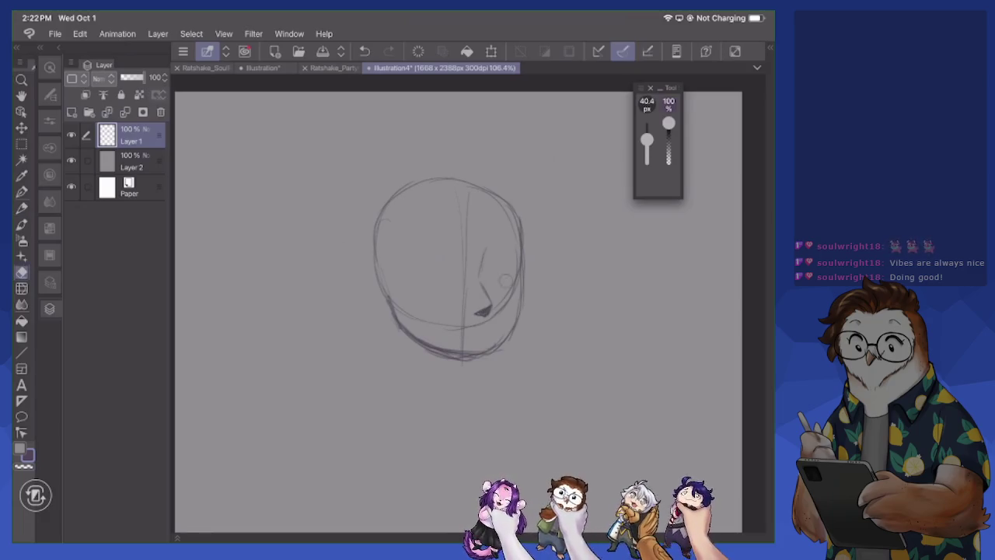
{"action": "left_click_drag", "start_coordinate": [485, 329], "coordinate": [399, 307]}
{"action": "left_click_drag", "start_coordinate": [464, 354], "coordinate": [459, 240]}
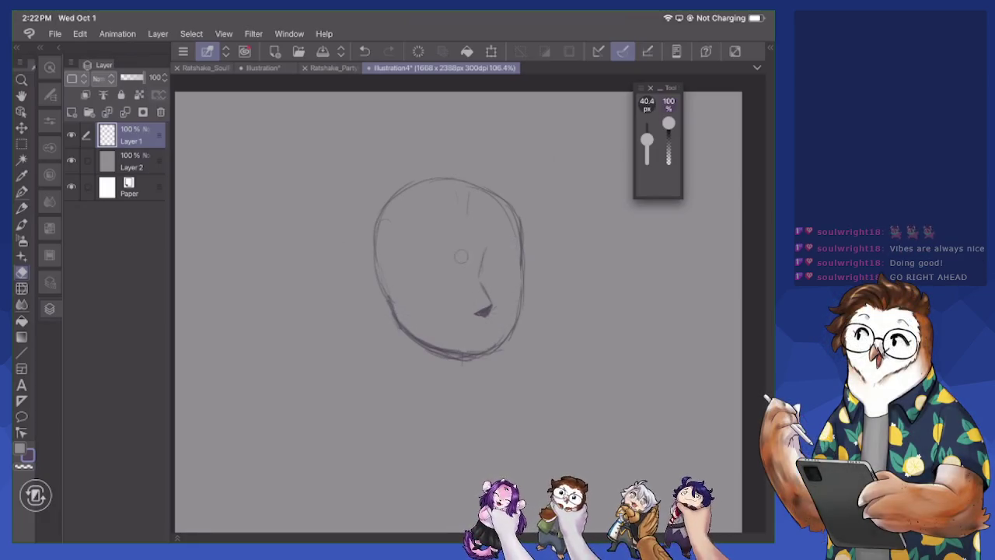
{"action": "key", "text": "p"}
{"action": "key", "text": "e"}
{"action": "key", "text": "p"}
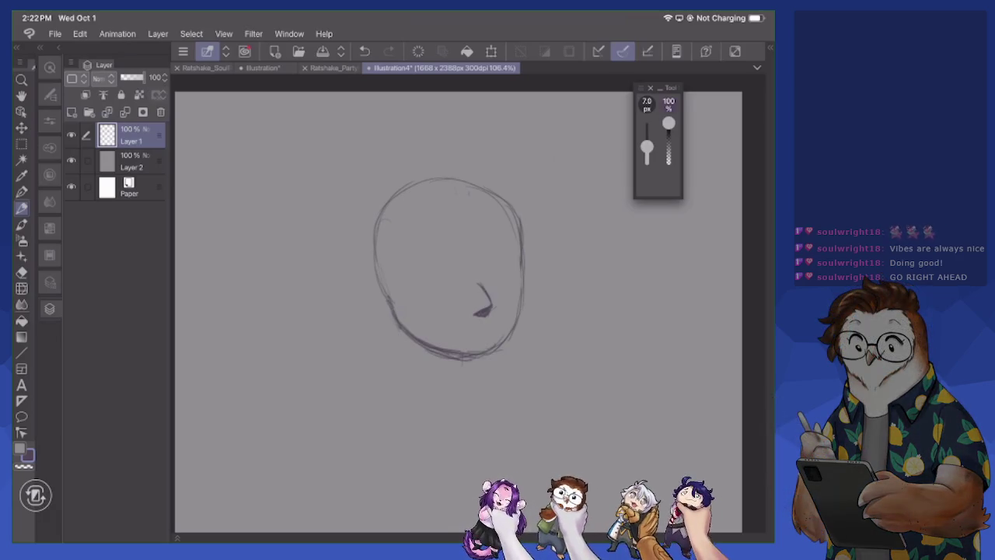
Draw an eye and neck and shoulder lines, then hide Layer 1
{"action": "mouse_move", "coordinate": [493, 262]}
{"action": "left_mouse_down"}
{"action": "mouse_move", "coordinate": [519, 265]}
{"action": "mouse_move", "coordinate": [495, 277]}
{"action": "mouse_move", "coordinate": [507, 261]}
{"action": "mouse_move", "coordinate": [498, 278]}
{"action": "mouse_move", "coordinate": [504, 263]}
{"action": "left_mouse_up"}
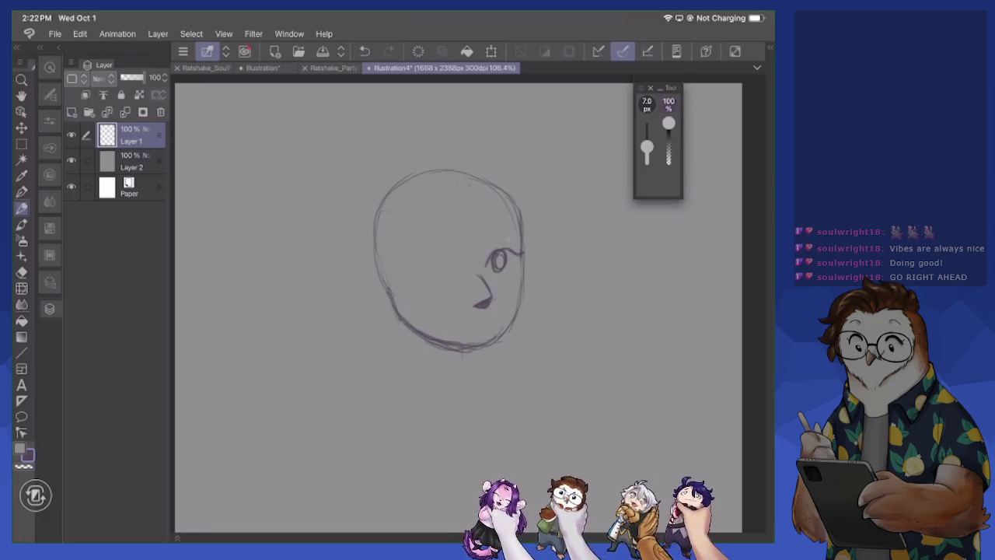
{"action": "scroll", "coordinate": [458, 312], "scroll_direction": "down", "scroll_amount": 3}
{"action": "mouse_move", "coordinate": [409, 282]}
{"action": "left_mouse_down"}
{"action": "mouse_move", "coordinate": [413, 330]}
{"action": "mouse_move", "coordinate": [437, 332]}
{"action": "left_mouse_up"}
{"action": "left_click_drag", "start_coordinate": [464, 296], "coordinate": [463, 324]}
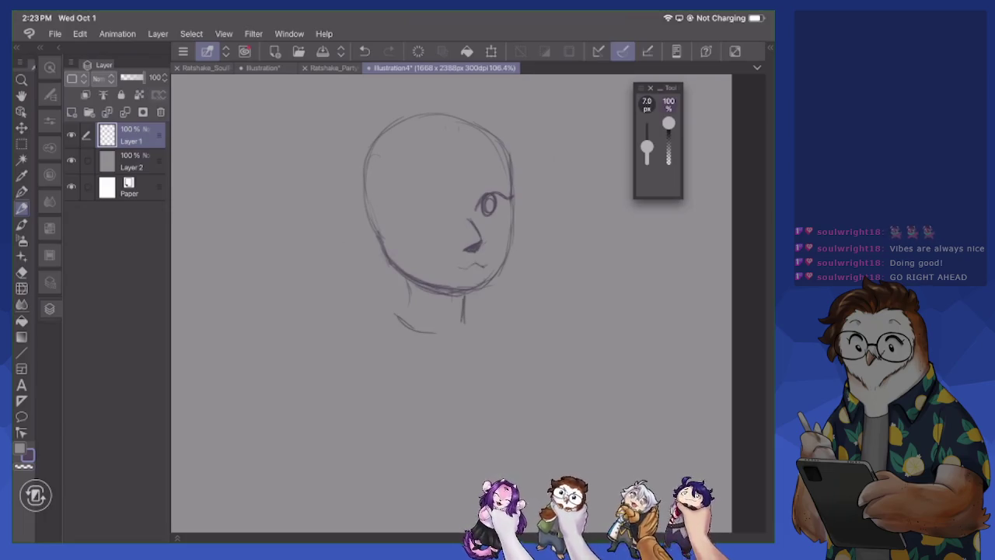
{"action": "left_click", "coordinate": [71, 135]}
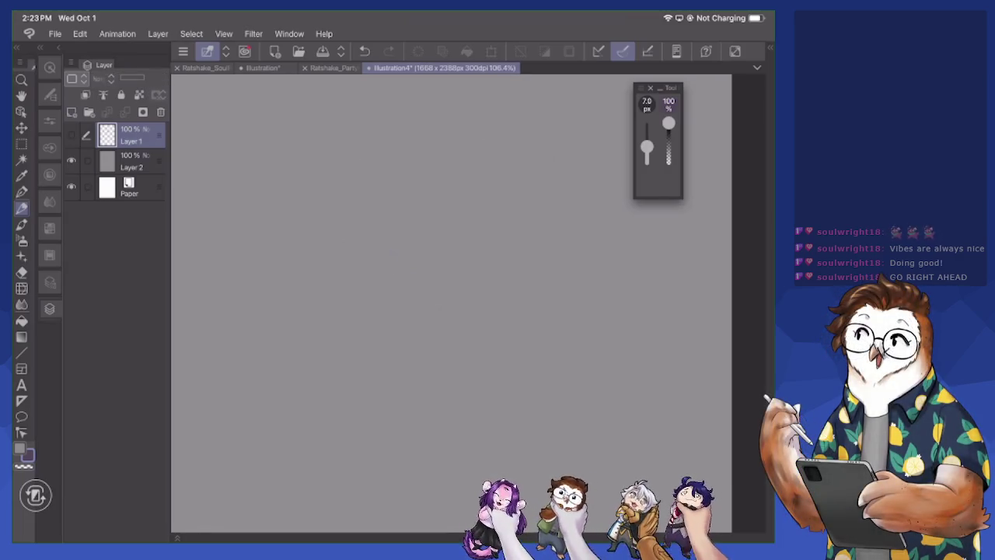
On a new layer, draw a fresh head circle with vertical and horizontal cross guidelines
{"action": "scroll", "coordinate": [448, 303], "scroll_direction": "down", "scroll_amount": 2}
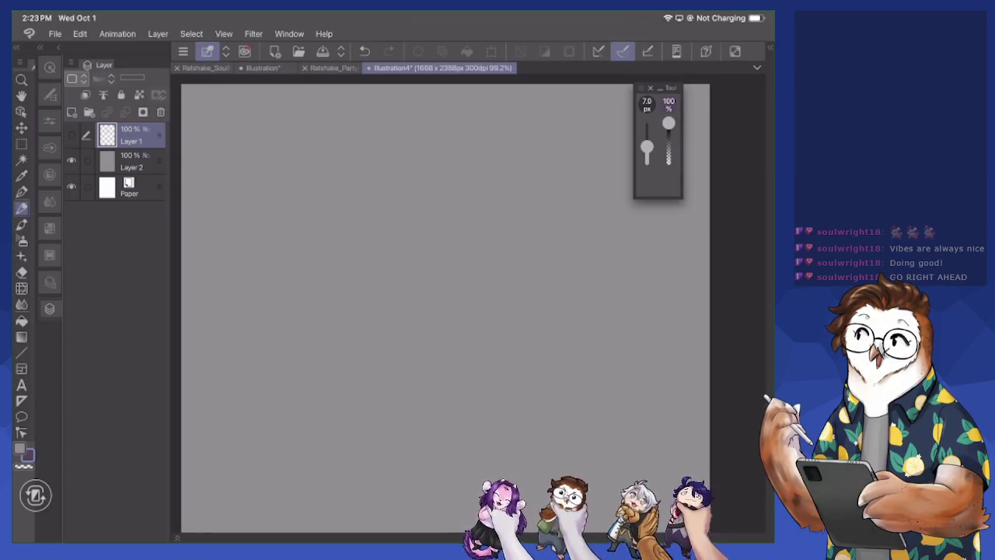
{"action": "left_click", "coordinate": [71, 112]}
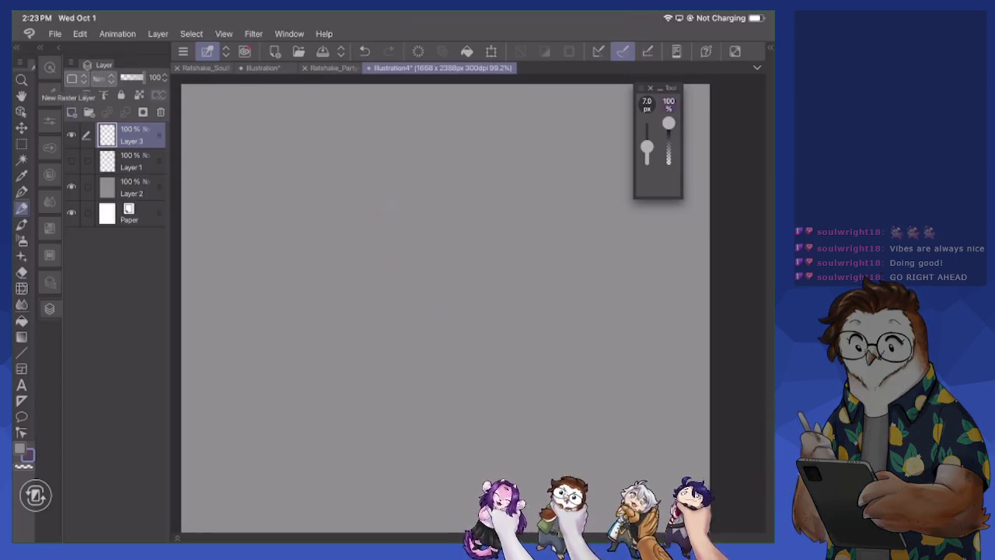
{"action": "mouse_move", "coordinate": [393, 234]}
{"action": "left_mouse_down"}
{"action": "mouse_move", "coordinate": [485, 165]}
{"action": "mouse_move", "coordinate": [517, 223]}
{"action": "mouse_move", "coordinate": [490, 284]}
{"action": "mouse_move", "coordinate": [463, 303]}
{"action": "left_mouse_up"}
{"action": "left_click_drag", "start_coordinate": [393, 272], "coordinate": [529, 266]}
{"action": "left_click_drag", "start_coordinate": [498, 178], "coordinate": [540, 268]}
{"action": "left_click_drag", "start_coordinate": [538, 217], "coordinate": [490, 297]}
{"action": "left_click_drag", "start_coordinate": [527, 269], "coordinate": [491, 294]}
{"action": "left_click_drag", "start_coordinate": [455, 175], "coordinate": [440, 286]}
{"action": "left_click_drag", "start_coordinate": [447, 196], "coordinate": [437, 288]}
{"action": "left_click_drag", "start_coordinate": [417, 242], "coordinate": [491, 246]}
{"action": "mouse_move", "coordinate": [383, 237]}
{"action": "left_mouse_down"}
{"action": "mouse_move", "coordinate": [385, 282]}
{"action": "mouse_move", "coordinate": [432, 306]}
{"action": "mouse_move", "coordinate": [451, 310]}
{"action": "mouse_move", "coordinate": [373, 252]}
{"action": "mouse_move", "coordinate": [411, 298]}
{"action": "mouse_move", "coordinate": [451, 309]}
{"action": "mouse_move", "coordinate": [530, 232]}
{"action": "mouse_move", "coordinate": [520, 276]}
{"action": "left_mouse_up"}
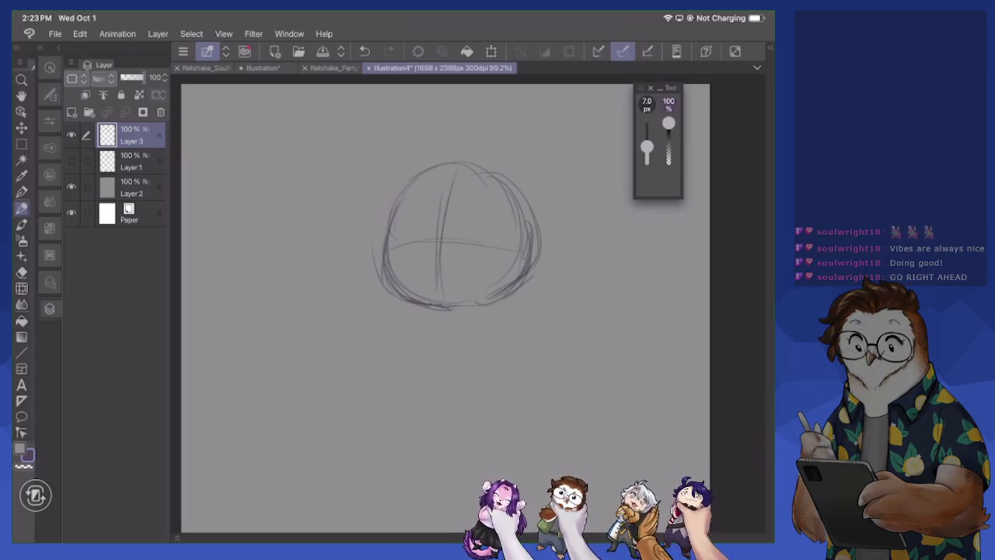
Sketch hair strands sweeping down the left side and across the top of the head
{"action": "mouse_move", "coordinate": [384, 207]}
{"action": "left_mouse_down"}
{"action": "mouse_move", "coordinate": [345, 269]}
{"action": "mouse_move", "coordinate": [358, 319]}
{"action": "left_mouse_up"}
{"action": "left_click_drag", "start_coordinate": [390, 289], "coordinate": [400, 336]}
{"action": "left_click_drag", "start_coordinate": [370, 302], "coordinate": [389, 328]}
{"action": "left_click_drag", "start_coordinate": [365, 277], "coordinate": [356, 326]}
{"action": "mouse_move", "coordinate": [371, 241]}
{"action": "left_mouse_down"}
{"action": "mouse_move", "coordinate": [339, 272]}
{"action": "mouse_move", "coordinate": [378, 194]}
{"action": "mouse_move", "coordinate": [409, 161]}
{"action": "mouse_move", "coordinate": [394, 181]}
{"action": "mouse_move", "coordinate": [452, 156]}
{"action": "mouse_move", "coordinate": [399, 207]}
{"action": "left_mouse_up"}
{"action": "left_click_drag", "start_coordinate": [426, 173], "coordinate": [390, 233]}
{"action": "mouse_move", "coordinate": [460, 162]}
{"action": "left_mouse_down"}
{"action": "mouse_move", "coordinate": [479, 156]}
{"action": "mouse_move", "coordinate": [493, 229]}
{"action": "left_mouse_up"}
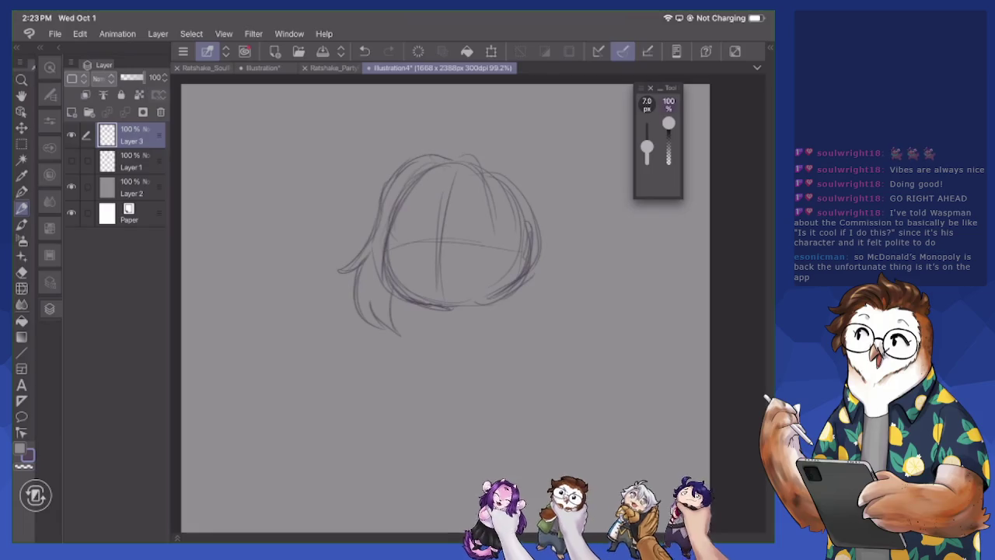
Sketch hair strands on the right side and top of the head, including tips below it
{"action": "mouse_move", "coordinate": [502, 207]}
{"action": "left_mouse_down"}
{"action": "mouse_move", "coordinate": [482, 277]}
{"action": "mouse_move", "coordinate": [481, 268]}
{"action": "left_mouse_up"}
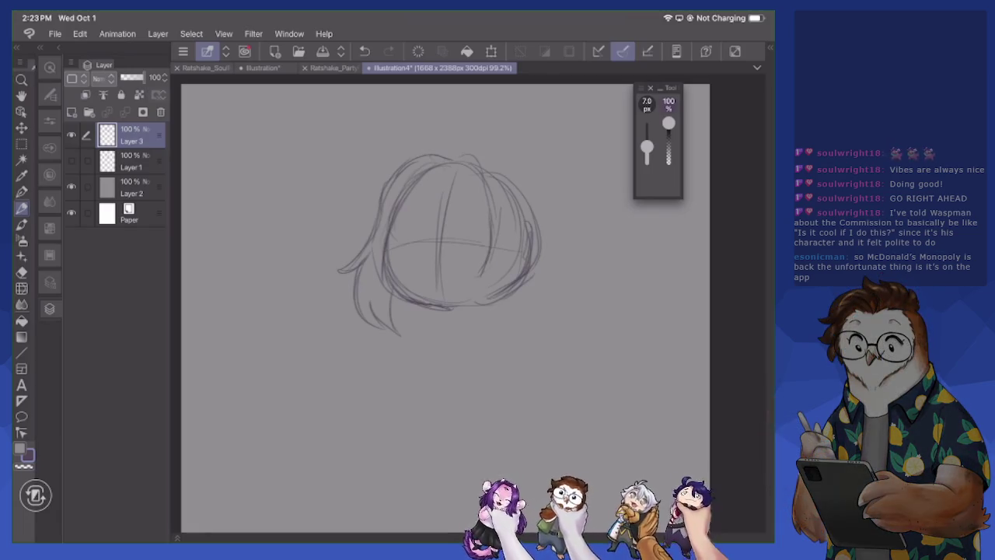
{"action": "mouse_move", "coordinate": [479, 311]}
{"action": "left_mouse_down"}
{"action": "mouse_move", "coordinate": [493, 344]}
{"action": "mouse_move", "coordinate": [521, 301]}
{"action": "mouse_move", "coordinate": [533, 212]}
{"action": "mouse_move", "coordinate": [530, 311]}
{"action": "mouse_move", "coordinate": [494, 347]}
{"action": "left_mouse_up"}
{"action": "left_click_drag", "start_coordinate": [493, 265], "coordinate": [477, 302]}
{"action": "left_click_drag", "start_coordinate": [503, 217], "coordinate": [486, 280]}
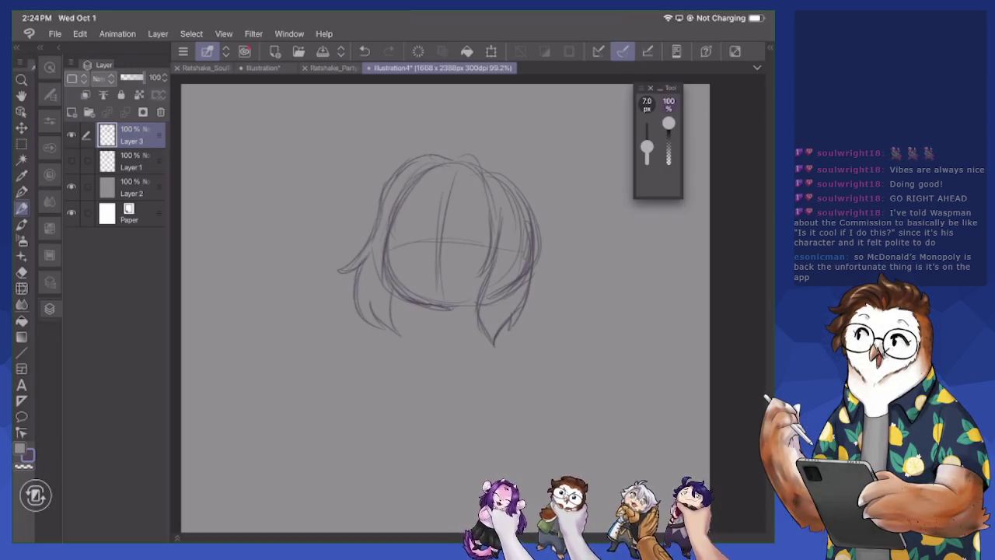
{"action": "mouse_move", "coordinate": [464, 158]}
{"action": "left_mouse_down"}
{"action": "mouse_move", "coordinate": [504, 171]}
{"action": "mouse_move", "coordinate": [531, 239]}
{"action": "left_mouse_up"}
Draw the neck and right body line, a hair bun right of the head, and the eye
{"action": "left_click_drag", "start_coordinate": [448, 311], "coordinate": [424, 352]}
{"action": "mouse_move", "coordinate": [445, 311]}
{"action": "left_mouse_down"}
{"action": "mouse_move", "coordinate": [447, 333]}
{"action": "mouse_move", "coordinate": [413, 337]}
{"action": "mouse_move", "coordinate": [424, 327]}
{"action": "mouse_move", "coordinate": [407, 349]}
{"action": "mouse_move", "coordinate": [420, 407]}
{"action": "left_mouse_up"}
{"action": "mouse_move", "coordinate": [520, 321]}
{"action": "left_mouse_down"}
{"action": "mouse_move", "coordinate": [568, 410]}
{"action": "mouse_move", "coordinate": [579, 401]}
{"action": "left_mouse_up"}
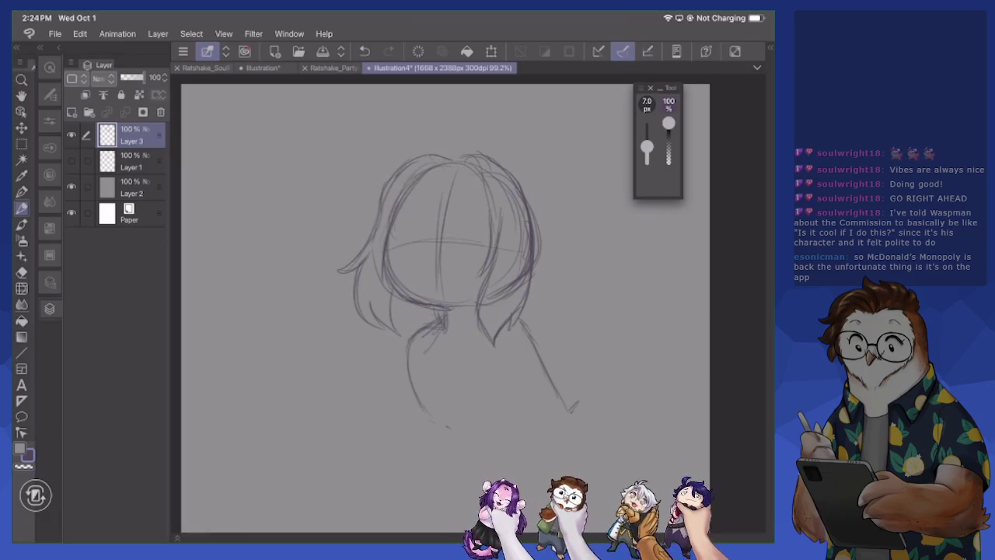
{"action": "mouse_move", "coordinate": [411, 409]}
{"action": "left_mouse_down"}
{"action": "mouse_move", "coordinate": [414, 429]}
{"action": "mouse_move", "coordinate": [392, 426]}
{"action": "left_mouse_up"}
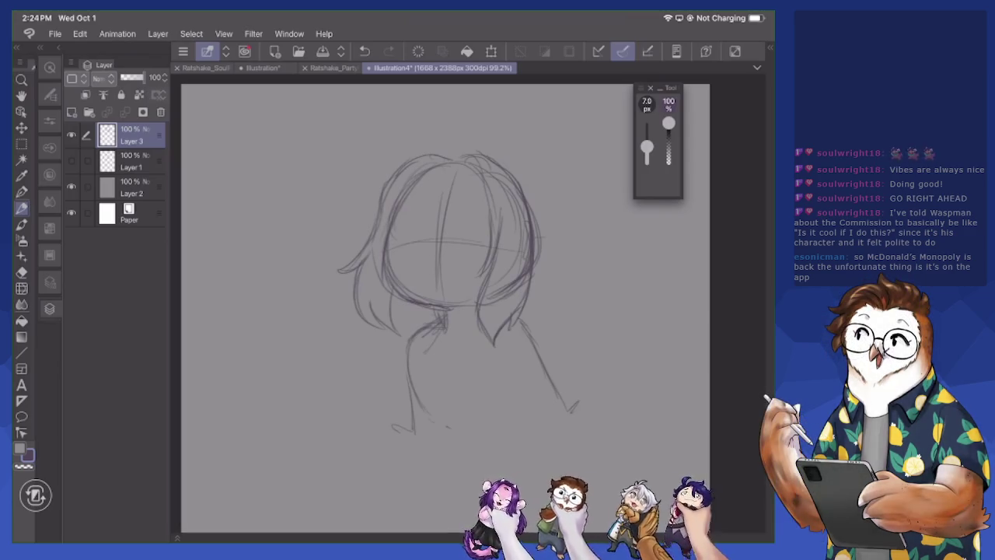
{"action": "mouse_move", "coordinate": [549, 226]}
{"action": "left_mouse_down"}
{"action": "mouse_move", "coordinate": [583, 225]}
{"action": "mouse_move", "coordinate": [551, 280]}
{"action": "mouse_move", "coordinate": [533, 278]}
{"action": "mouse_move", "coordinate": [582, 225]}
{"action": "mouse_move", "coordinate": [552, 231]}
{"action": "mouse_move", "coordinate": [575, 224]}
{"action": "left_mouse_up"}
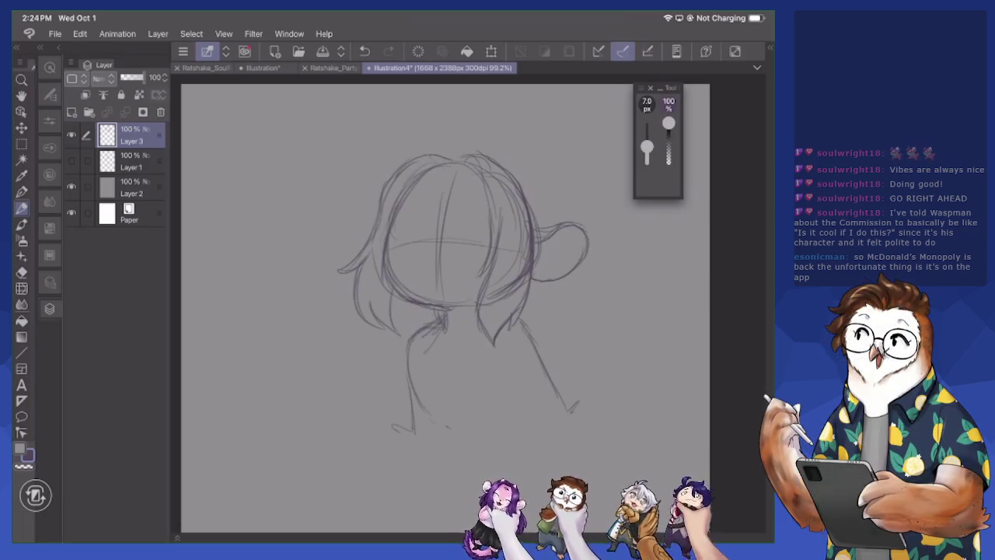
{"action": "mouse_move", "coordinate": [583, 235]}
{"action": "left_mouse_down"}
{"action": "mouse_move", "coordinate": [591, 263]}
{"action": "mouse_move", "coordinate": [557, 279]}
{"action": "left_mouse_up"}
{"action": "left_click_drag", "start_coordinate": [424, 243], "coordinate": [430, 250]}
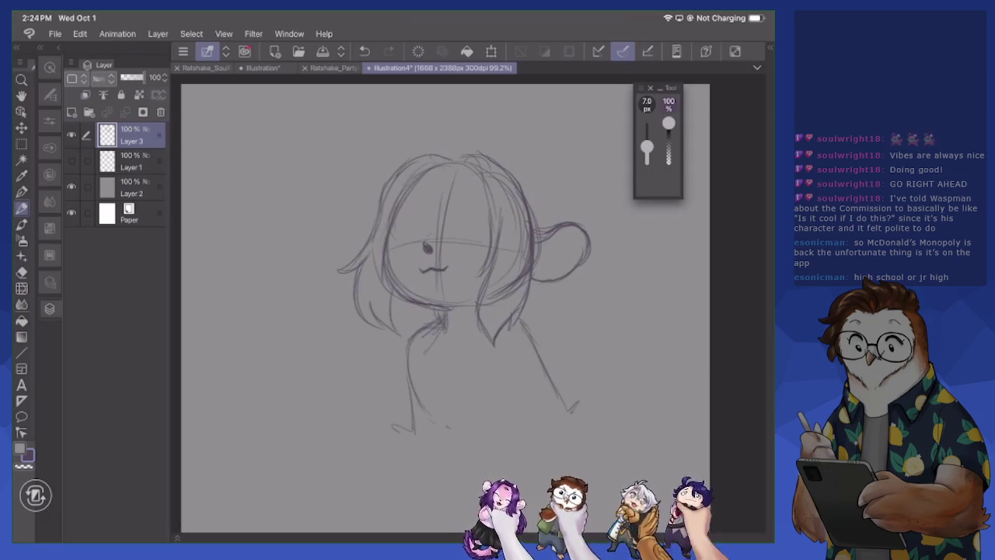
Erase faint lower-left face lines, redraw the left jaw, collar, shoulder and a tongue-out mouth
{"action": "key", "text": "e"}
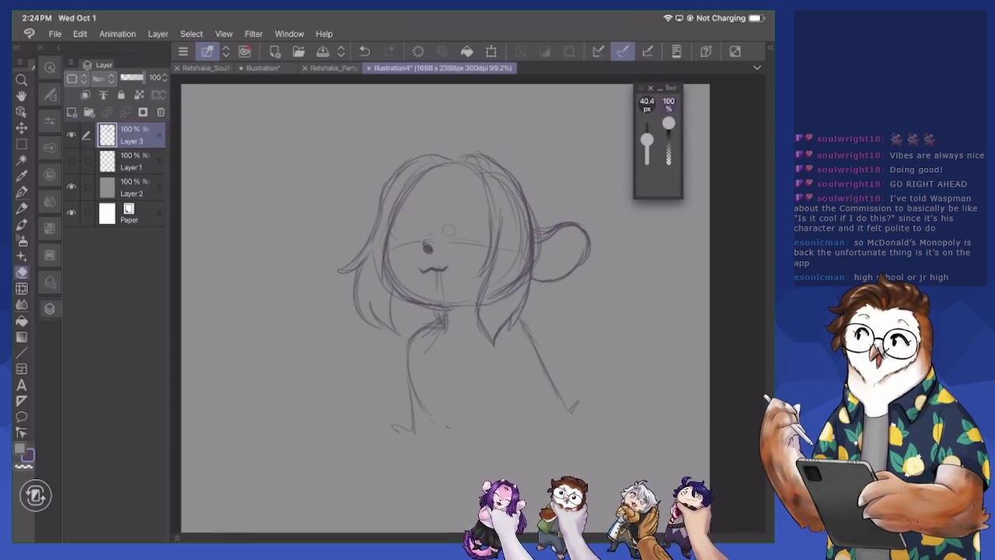
{"action": "mouse_move", "coordinate": [388, 253]}
{"action": "left_mouse_down"}
{"action": "mouse_move", "coordinate": [386, 291]}
{"action": "mouse_move", "coordinate": [425, 305]}
{"action": "left_mouse_up"}
{"action": "key", "text": "p"}
{"action": "mouse_move", "coordinate": [389, 233]}
{"action": "left_mouse_down"}
{"action": "mouse_move", "coordinate": [394, 289]}
{"action": "mouse_move", "coordinate": [415, 299]}
{"action": "left_mouse_up"}
{"action": "mouse_move", "coordinate": [408, 295]}
{"action": "left_mouse_down"}
{"action": "mouse_move", "coordinate": [436, 303]}
{"action": "mouse_move", "coordinate": [450, 323]}
{"action": "mouse_move", "coordinate": [415, 333]}
{"action": "left_mouse_up"}
{"action": "mouse_move", "coordinate": [418, 327]}
{"action": "left_mouse_down"}
{"action": "mouse_move", "coordinate": [409, 355]}
{"action": "mouse_move", "coordinate": [409, 343]}
{"action": "left_mouse_up"}
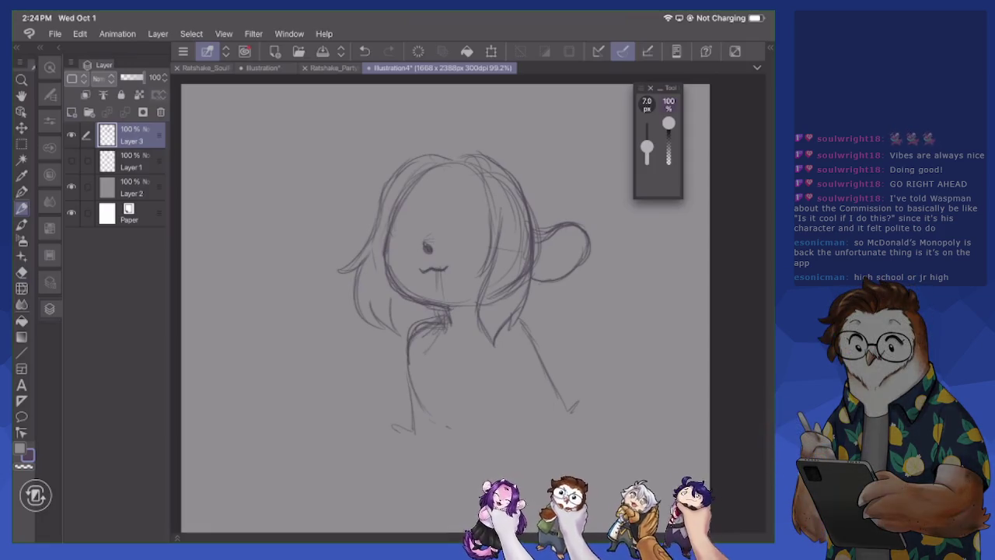
{"action": "left_click_drag", "start_coordinate": [517, 320], "coordinate": [540, 343]}
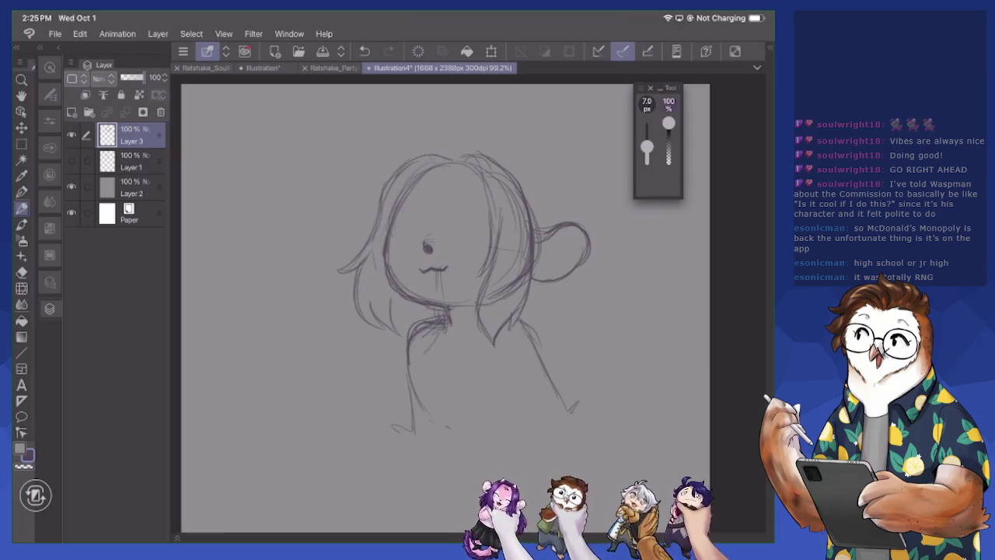
{"action": "left_click_drag", "start_coordinate": [423, 271], "coordinate": [440, 269]}
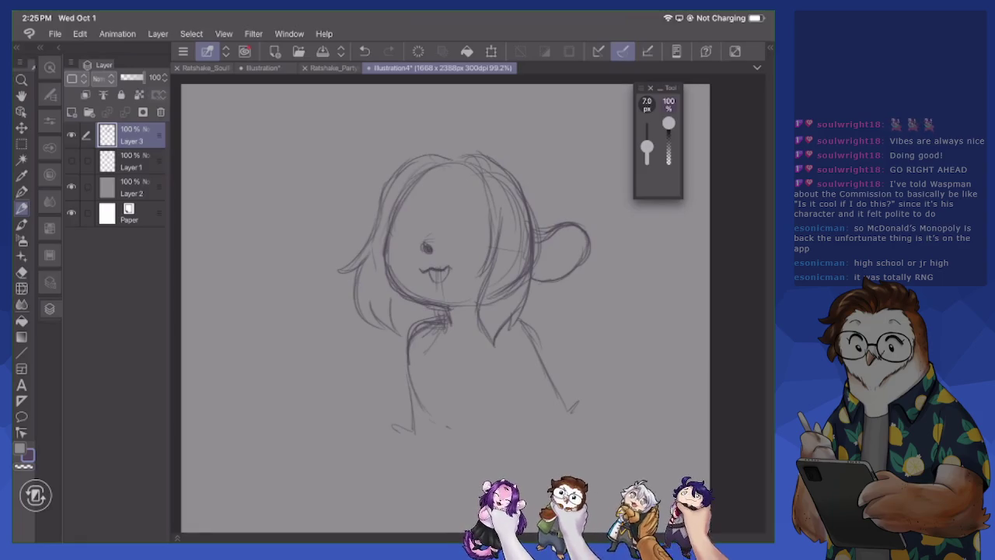
Erase stray construction lines around the neck and torso, then shrink the eraser to 22.2 px
{"action": "key", "text": "e"}
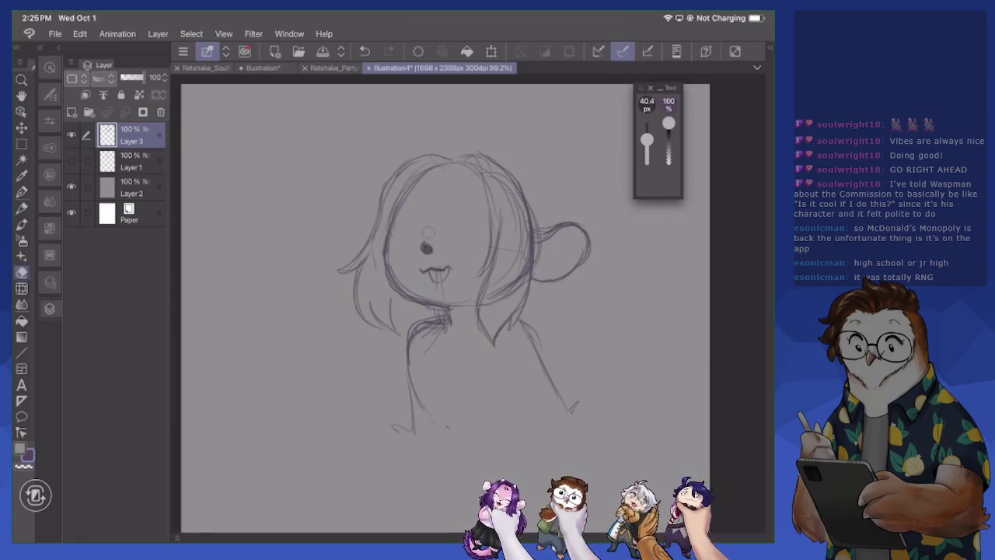
{"action": "key", "text": "p"}
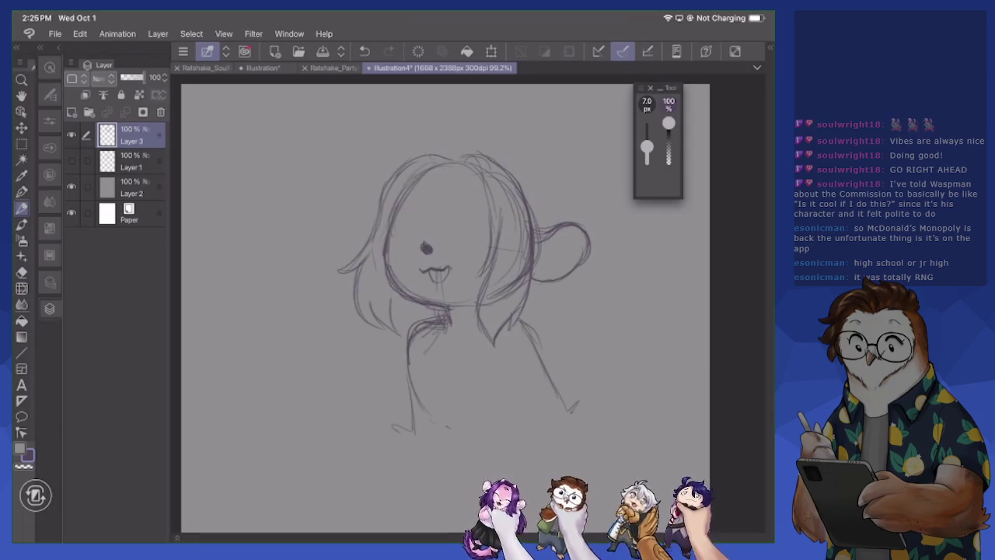
{"action": "key", "text": "e"}
{"action": "mouse_move", "coordinate": [411, 328]}
{"action": "left_mouse_down"}
{"action": "mouse_move", "coordinate": [410, 361]}
{"action": "mouse_move", "coordinate": [431, 319]}
{"action": "mouse_move", "coordinate": [446, 317]}
{"action": "mouse_move", "coordinate": [418, 342]}
{"action": "left_mouse_up"}
{"action": "mouse_move", "coordinate": [408, 362]}
{"action": "left_mouse_down"}
{"action": "mouse_move", "coordinate": [420, 411]}
{"action": "mouse_move", "coordinate": [414, 432]}
{"action": "mouse_move", "coordinate": [393, 431]}
{"action": "left_mouse_up"}
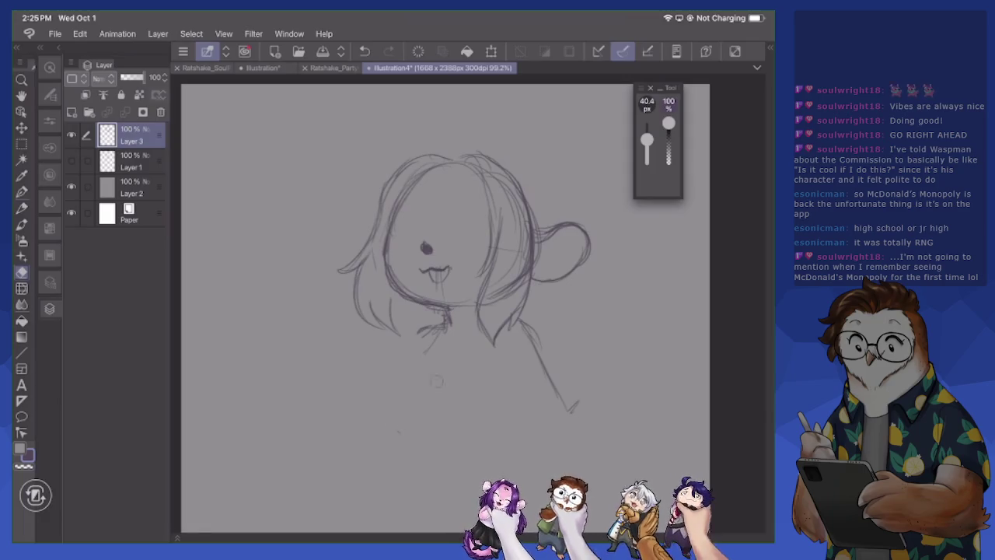
{"action": "mouse_move", "coordinate": [436, 336]}
{"action": "left_mouse_down"}
{"action": "mouse_move", "coordinate": [446, 328]}
{"action": "mouse_move", "coordinate": [428, 322]}
{"action": "mouse_move", "coordinate": [415, 364]}
{"action": "left_mouse_up"}
{"action": "key", "text": "p"}
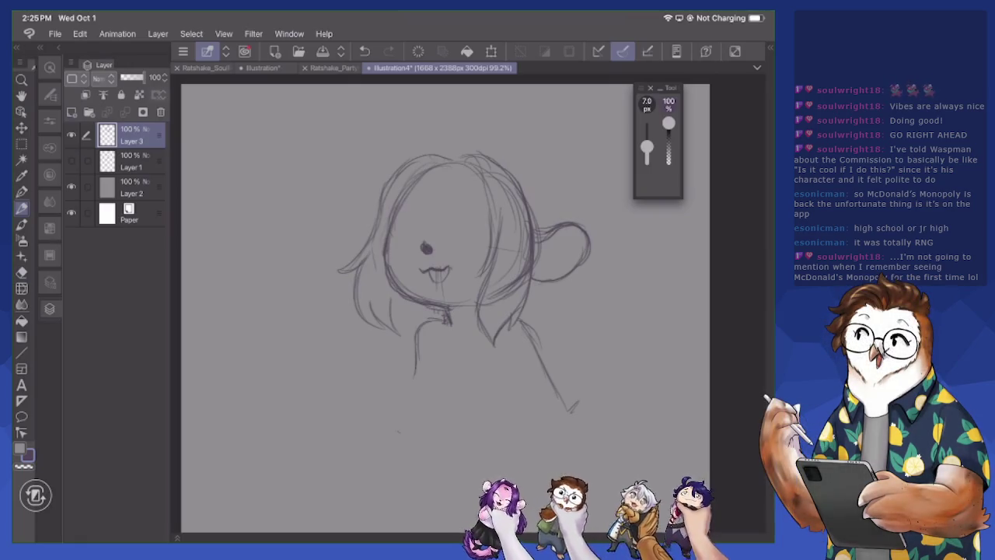
{"action": "key", "text": "e"}
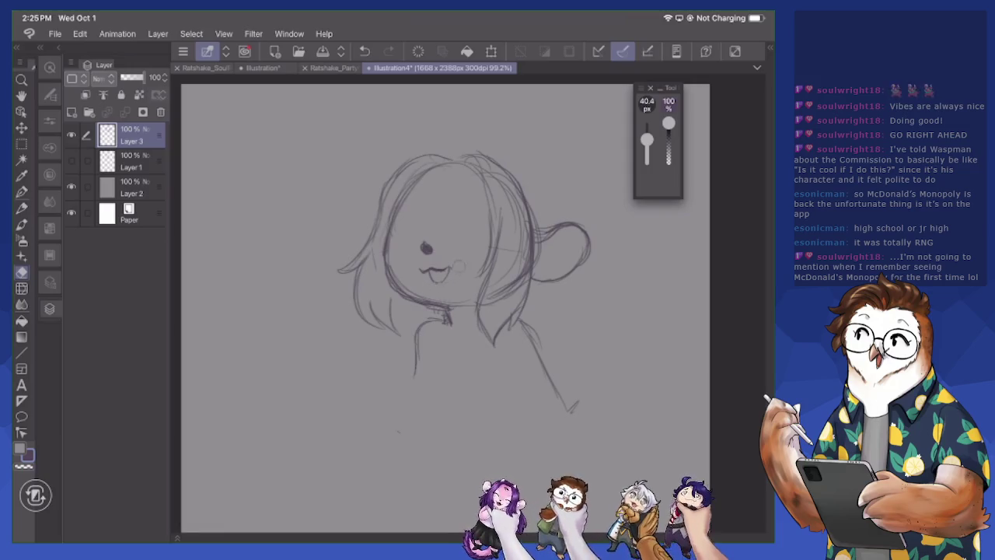
{"action": "key", "text": "bracketleft"}
Draw the open right eye with a darker top line and the closed winking left eye
{"action": "key", "text": "p"}
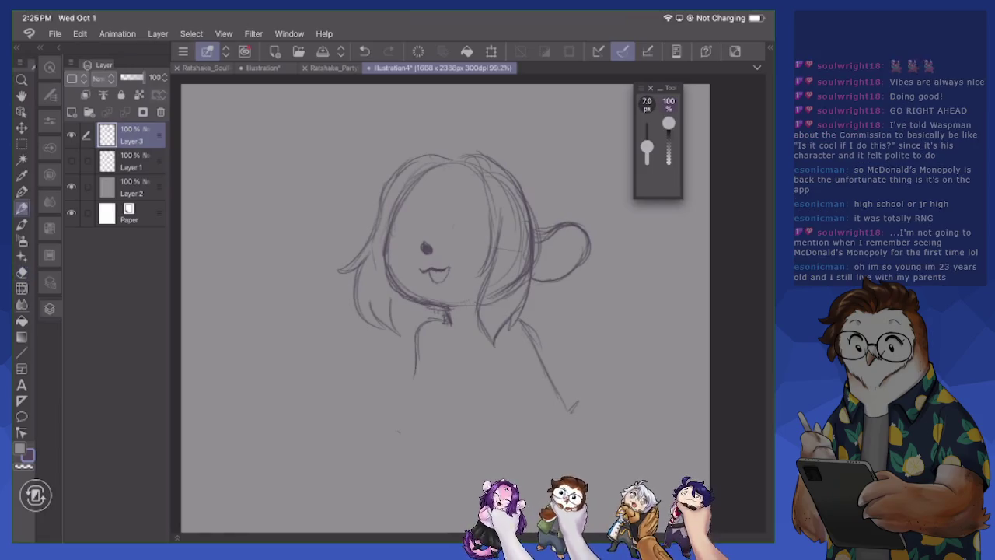
{"action": "mouse_move", "coordinate": [450, 232]}
{"action": "left_mouse_down"}
{"action": "mouse_move", "coordinate": [458, 215]}
{"action": "mouse_move", "coordinate": [493, 225]}
{"action": "mouse_move", "coordinate": [474, 238]}
{"action": "mouse_move", "coordinate": [484, 236]}
{"action": "mouse_move", "coordinate": [470, 223]}
{"action": "mouse_move", "coordinate": [469, 240]}
{"action": "mouse_move", "coordinate": [480, 243]}
{"action": "left_mouse_up"}
{"action": "key", "text": "e"}
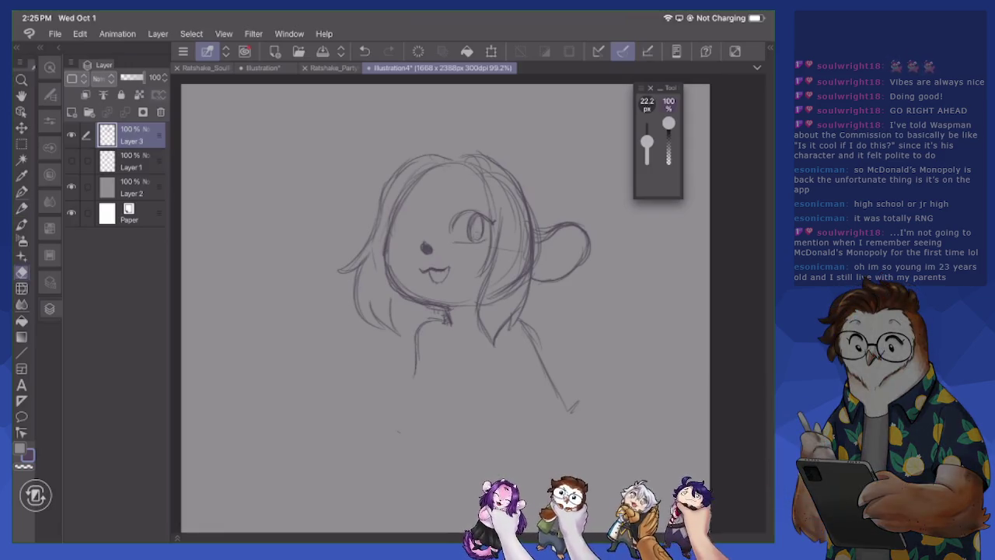
{"action": "key", "text": "p"}
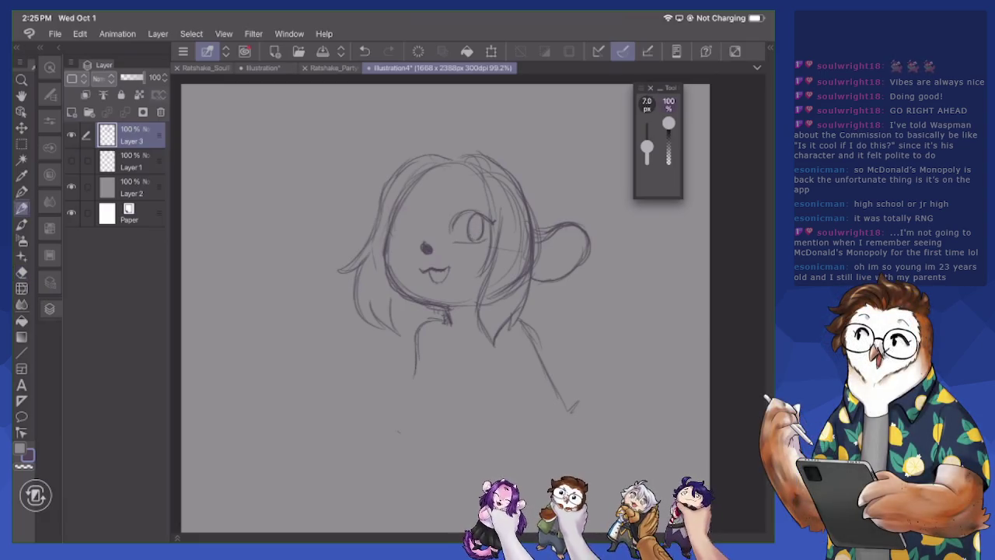
{"action": "left_click_drag", "start_coordinate": [461, 216], "coordinate": [476, 212]}
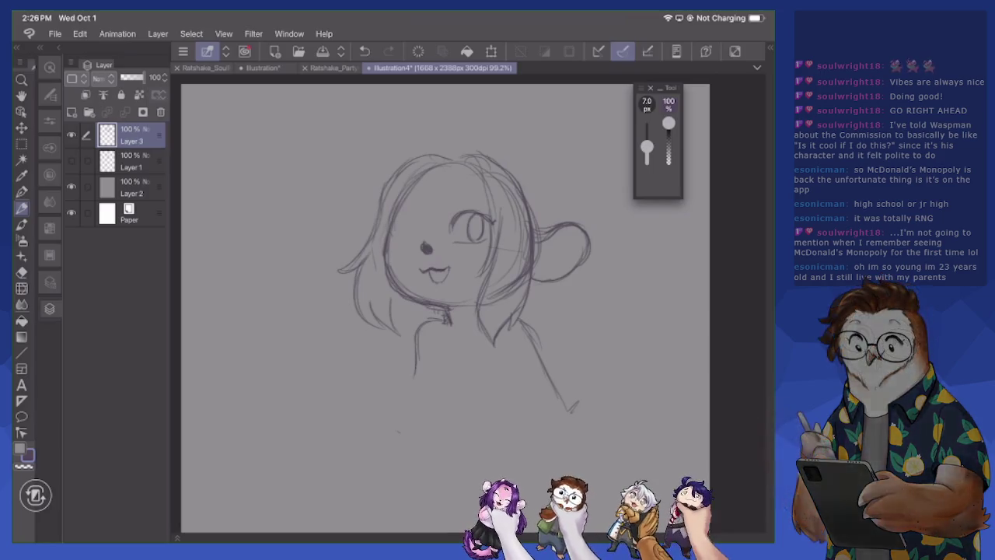
{"action": "mouse_move", "coordinate": [393, 236]}
{"action": "left_mouse_down"}
{"action": "mouse_move", "coordinate": [420, 230]}
{"action": "mouse_move", "coordinate": [408, 232]}
{"action": "left_mouse_up"}
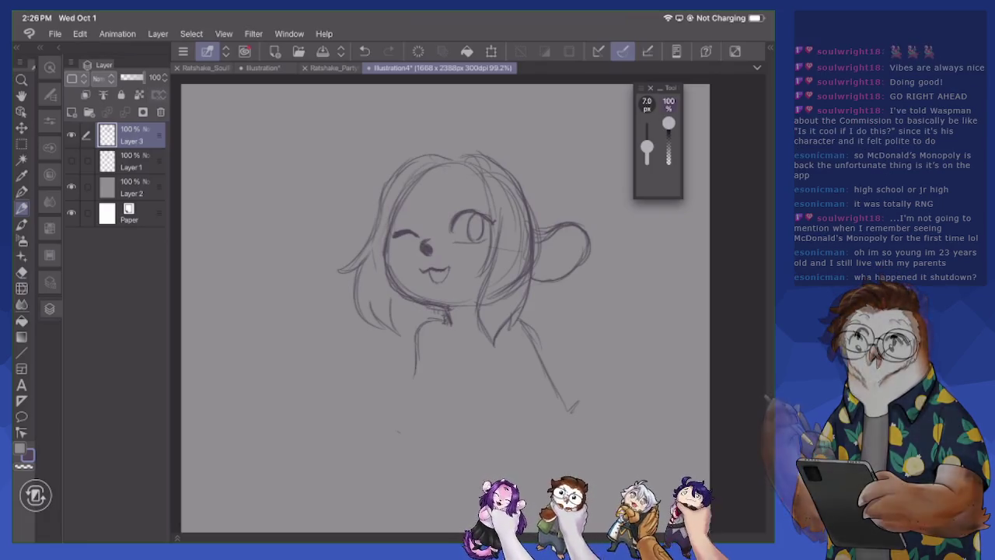
Refine the mouth and open eye's upper eyelid, and add eyebrows above both eyes
{"action": "key", "text": "e"}
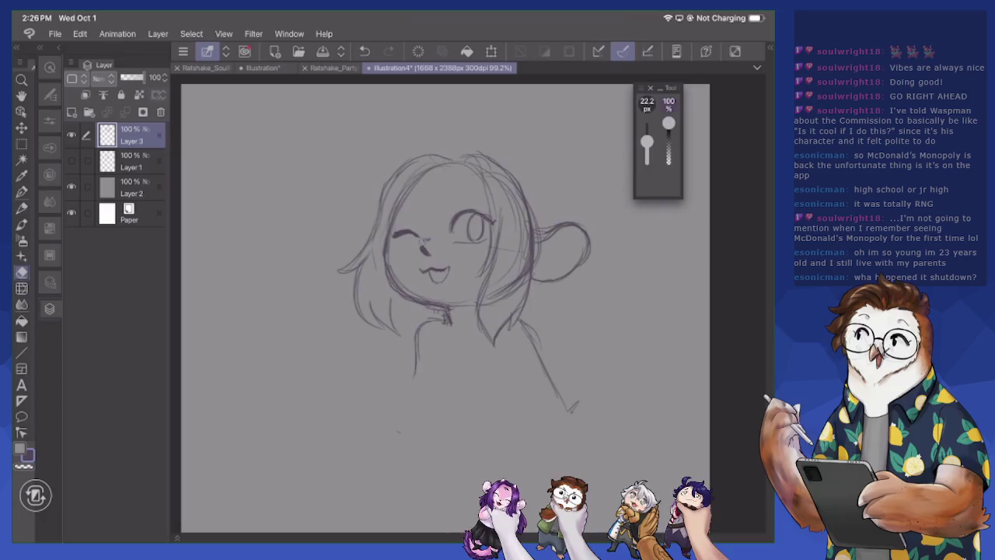
{"action": "key", "text": "p"}
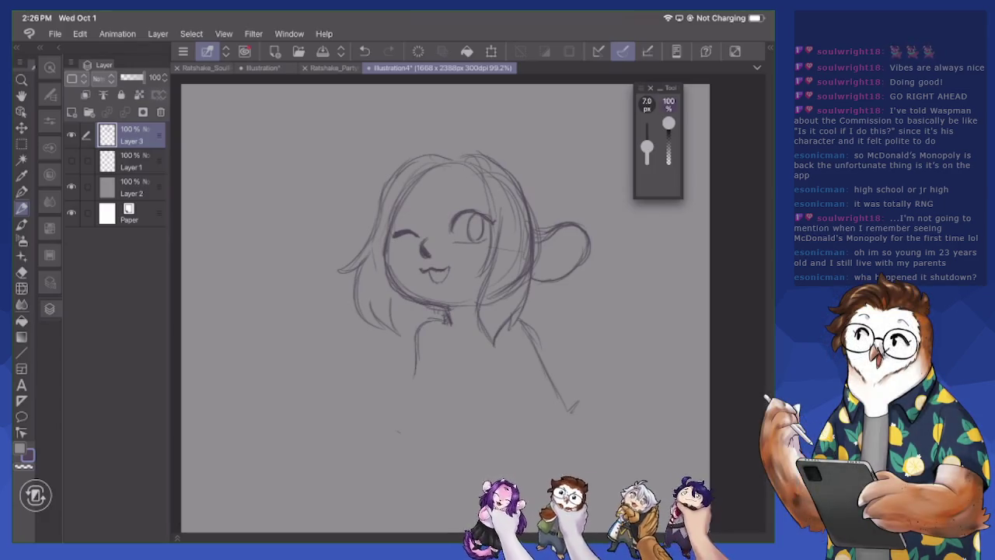
{"action": "key", "text": "e"}
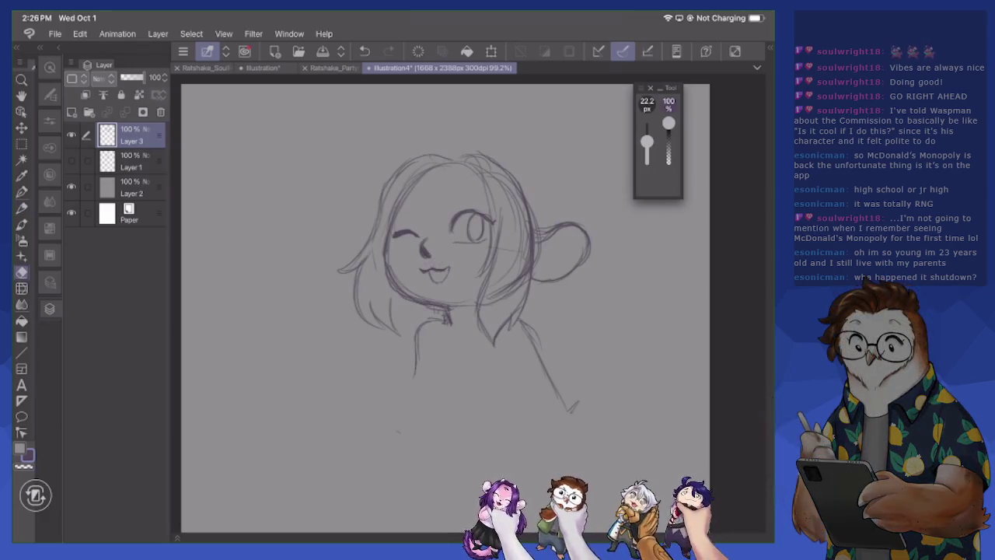
{"action": "key", "text": "p"}
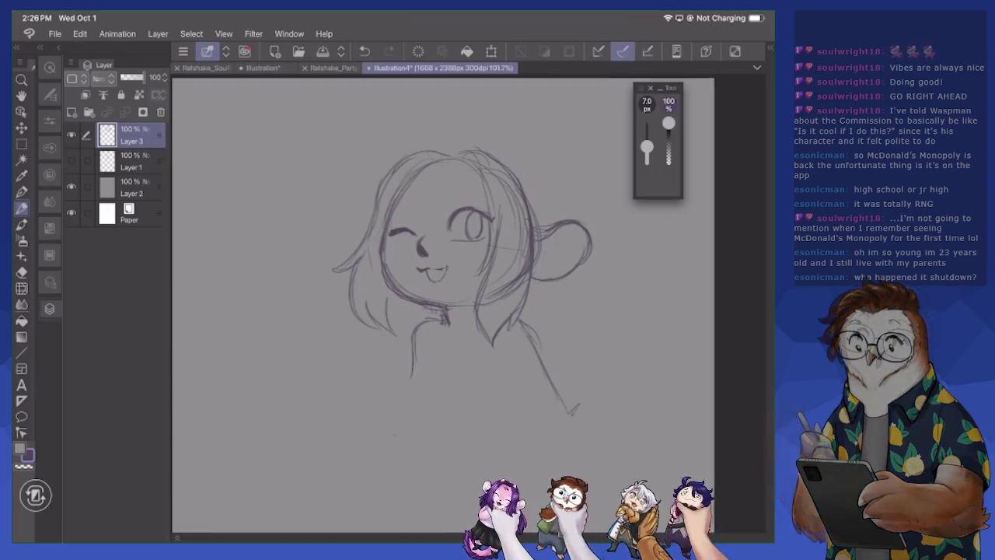
{"action": "scroll", "coordinate": [518, 228], "scroll_direction": "up", "scroll_amount": 3}
{"action": "mouse_move", "coordinate": [392, 293]}
{"action": "left_mouse_down"}
{"action": "mouse_move", "coordinate": [414, 288]}
{"action": "mouse_move", "coordinate": [383, 300]}
{"action": "mouse_move", "coordinate": [397, 313]}
{"action": "mouse_move", "coordinate": [416, 292]}
{"action": "mouse_move", "coordinate": [396, 305]}
{"action": "mouse_move", "coordinate": [389, 297]}
{"action": "left_mouse_up"}
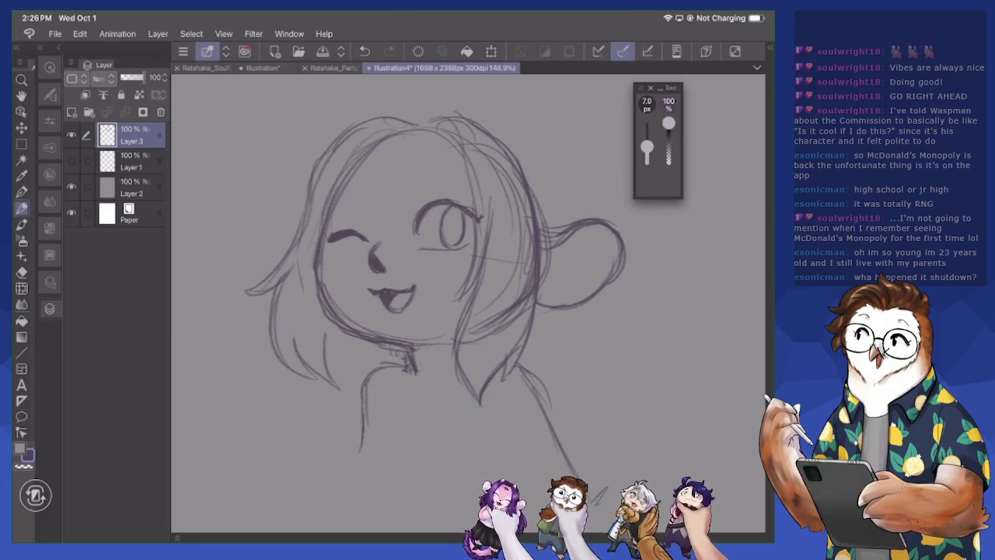
{"action": "mouse_move", "coordinate": [427, 211]}
{"action": "left_mouse_down"}
{"action": "mouse_move", "coordinate": [447, 205]}
{"action": "mouse_move", "coordinate": [477, 216]}
{"action": "left_mouse_up"}
{"action": "left_click_drag", "start_coordinate": [342, 191], "coordinate": [361, 185]}
{"action": "left_click_drag", "start_coordinate": [449, 181], "coordinate": [465, 188]}
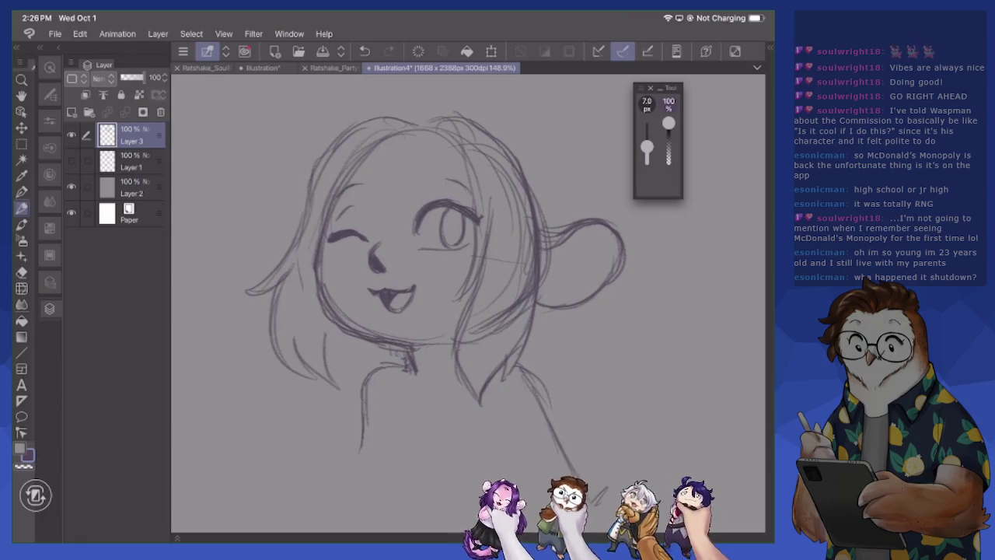
{"action": "scroll", "coordinate": [459, 304], "scroll_direction": "down", "scroll_amount": 2}
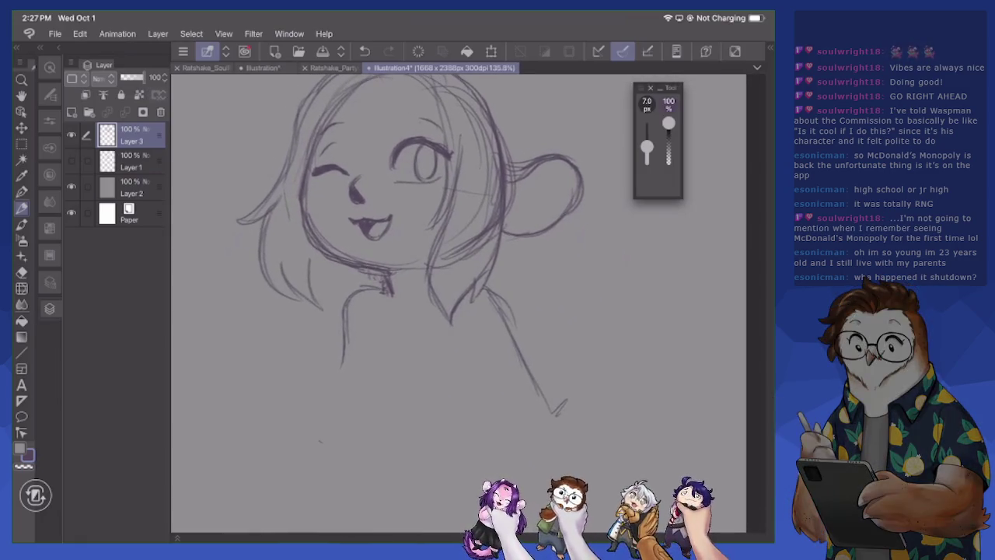
Draw the neck and collar, the chest curve and the torso side
{"action": "mouse_move", "coordinate": [384, 286]}
{"action": "left_mouse_down"}
{"action": "mouse_move", "coordinate": [354, 299]}
{"action": "mouse_move", "coordinate": [346, 339]}
{"action": "left_mouse_up"}
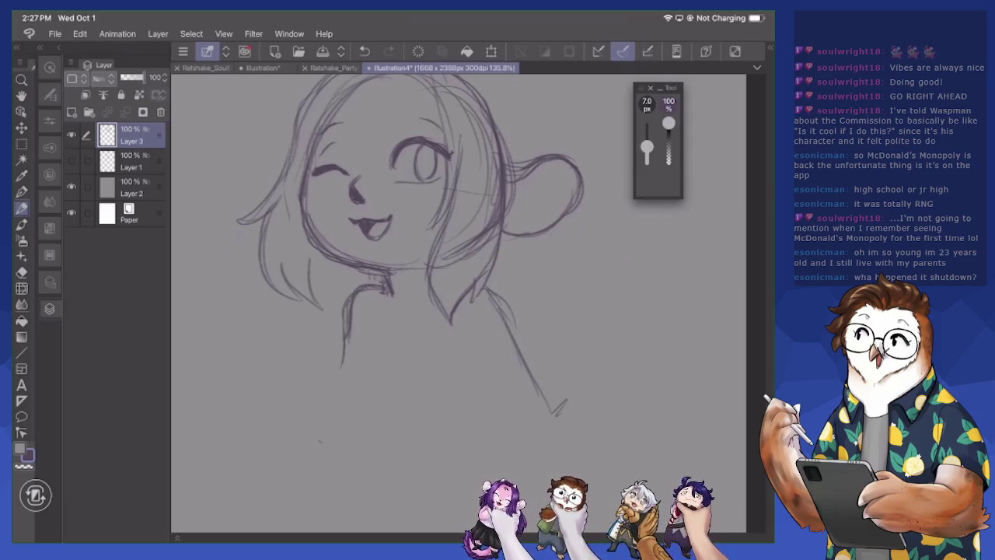
{"action": "mouse_move", "coordinate": [355, 340]}
{"action": "left_mouse_down"}
{"action": "mouse_move", "coordinate": [343, 360]}
{"action": "mouse_move", "coordinate": [347, 395]}
{"action": "mouse_move", "coordinate": [334, 371]}
{"action": "mouse_move", "coordinate": [360, 399]}
{"action": "left_mouse_up"}
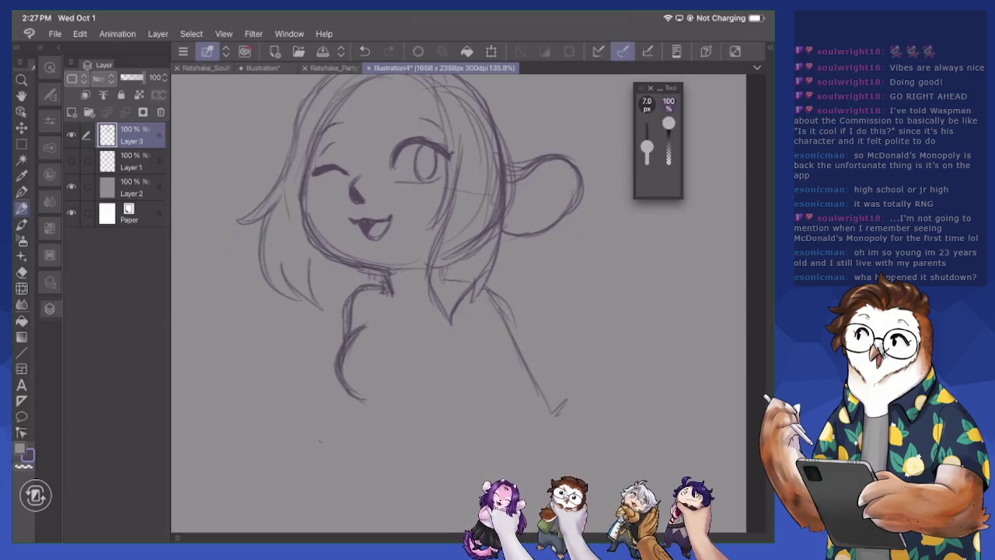
{"action": "mouse_move", "coordinate": [361, 400]}
{"action": "left_mouse_down"}
{"action": "mouse_move", "coordinate": [353, 453]}
{"action": "mouse_move", "coordinate": [440, 459]}
{"action": "mouse_move", "coordinate": [498, 425]}
{"action": "left_mouse_up"}
{"action": "mouse_move", "coordinate": [479, 335]}
{"action": "left_mouse_down"}
{"action": "mouse_move", "coordinate": [476, 381]}
{"action": "mouse_move", "coordinate": [505, 428]}
{"action": "left_mouse_up"}
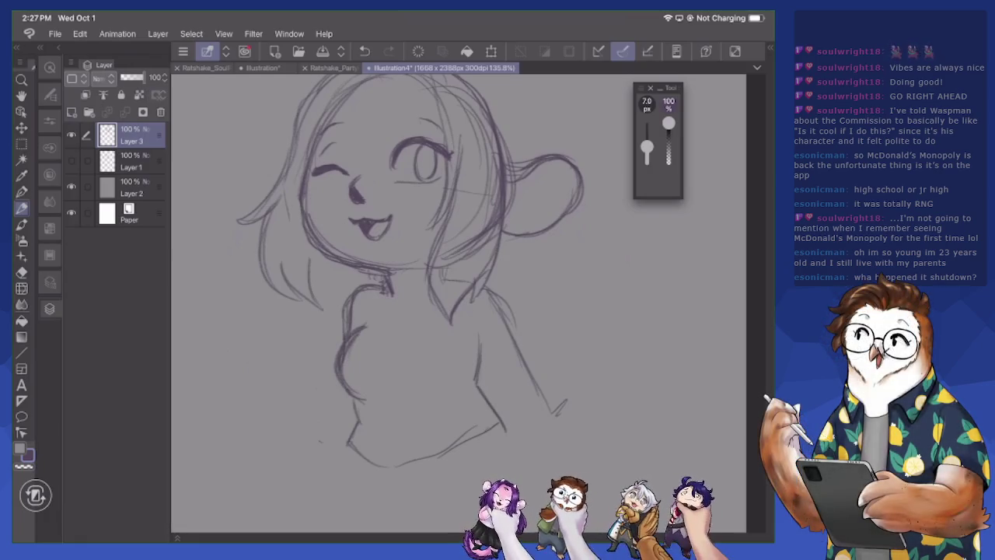
{"action": "left_click_drag", "start_coordinate": [358, 400], "coordinate": [356, 413]}
{"action": "mouse_move", "coordinate": [342, 340]}
{"action": "left_mouse_down"}
{"action": "mouse_move", "coordinate": [334, 378]}
{"action": "mouse_move", "coordinate": [366, 406]}
{"action": "mouse_move", "coordinate": [339, 361]}
{"action": "mouse_move", "coordinate": [342, 337]}
{"action": "mouse_move", "coordinate": [359, 334]}
{"action": "left_mouse_up"}
Lighten the left body line, add a horizontal chest line and retrace the left chest
{"action": "key", "text": "e"}
{"action": "key", "text": "p"}
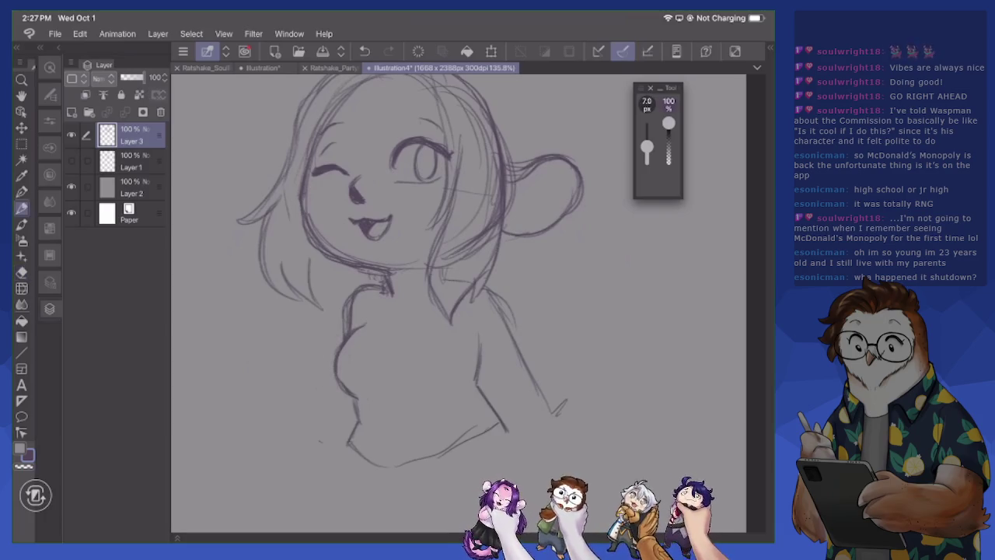
{"action": "left_click_drag", "start_coordinate": [359, 395], "coordinate": [440, 399]}
{"action": "left_click_drag", "start_coordinate": [342, 338], "coordinate": [333, 384]}
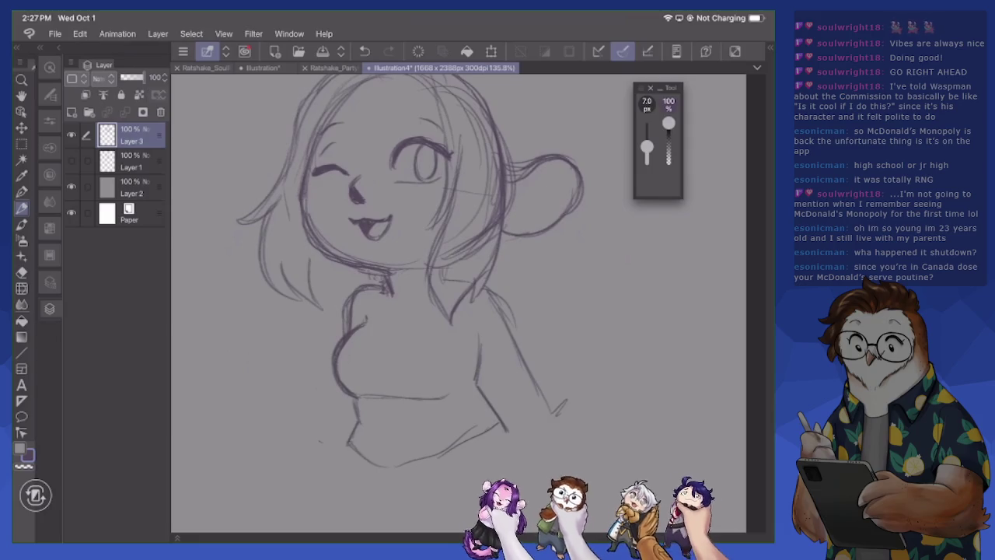
Lighten the faint left jaw and cheek lines, then redraw the chin and jaw darker
{"action": "key", "text": "e"}
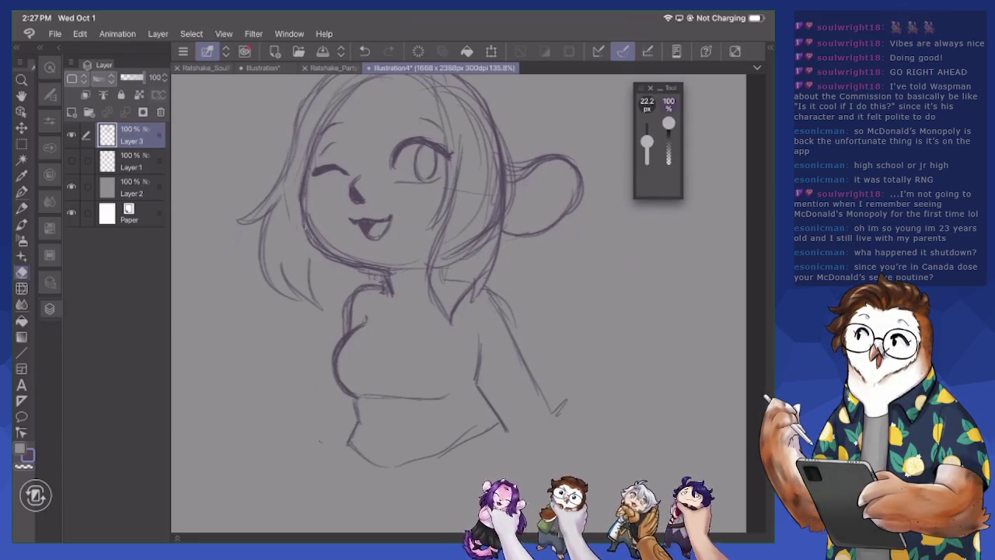
{"action": "mouse_move", "coordinate": [372, 264]}
{"action": "left_mouse_down"}
{"action": "mouse_move", "coordinate": [314, 227]}
{"action": "mouse_move", "coordinate": [300, 182]}
{"action": "left_mouse_up"}
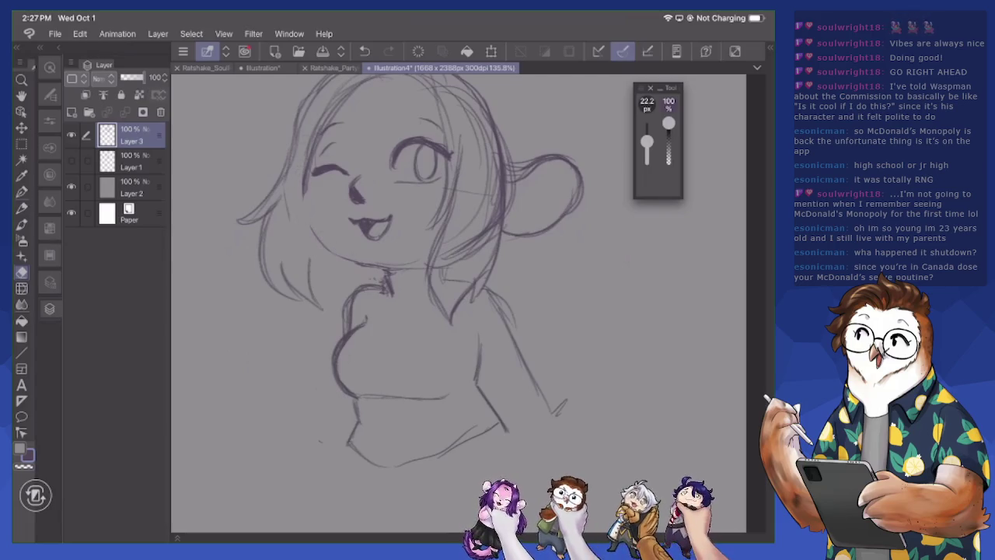
{"action": "key", "text": "p"}
{"action": "left_click_drag", "start_coordinate": [329, 250], "coordinate": [390, 269]}
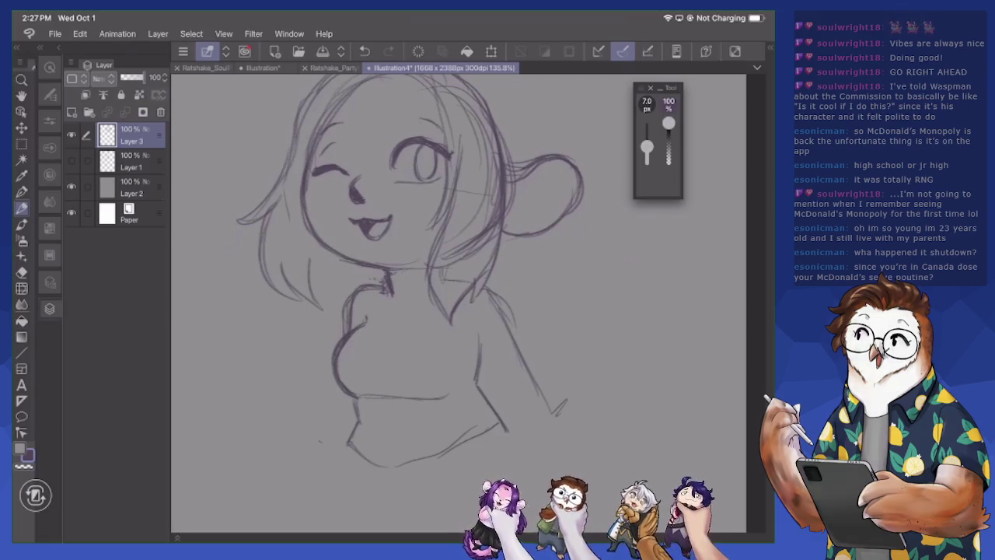
{"action": "scroll", "coordinate": [459, 303], "scroll_direction": "up", "scroll_amount": 3}
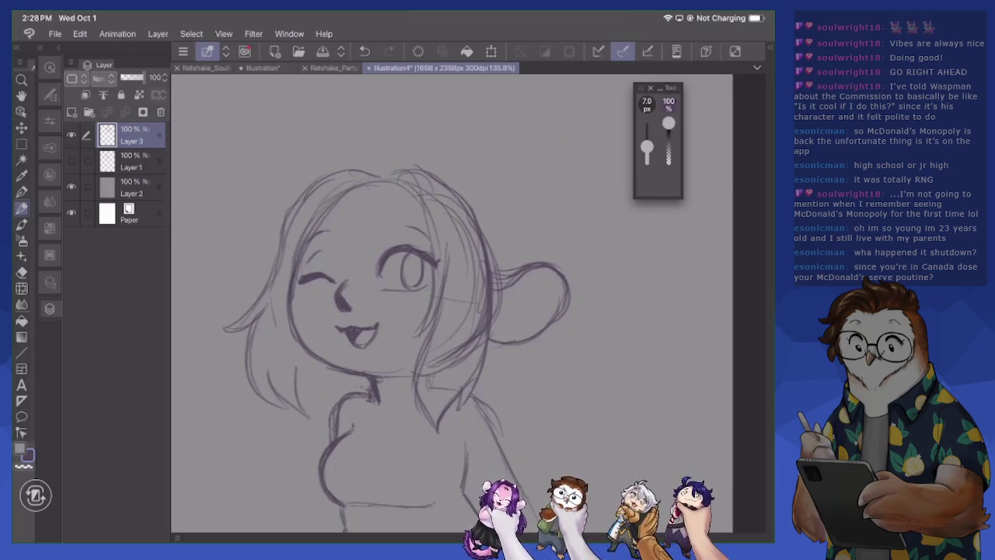
Add an eyebrow arc over the left eye and sketch the dress's left edge, right side and bottom hem
{"action": "left_click_drag", "start_coordinate": [350, 212], "coordinate": [378, 211]}
{"action": "scroll", "coordinate": [451, 303], "scroll_direction": "down", "scroll_amount": 5}
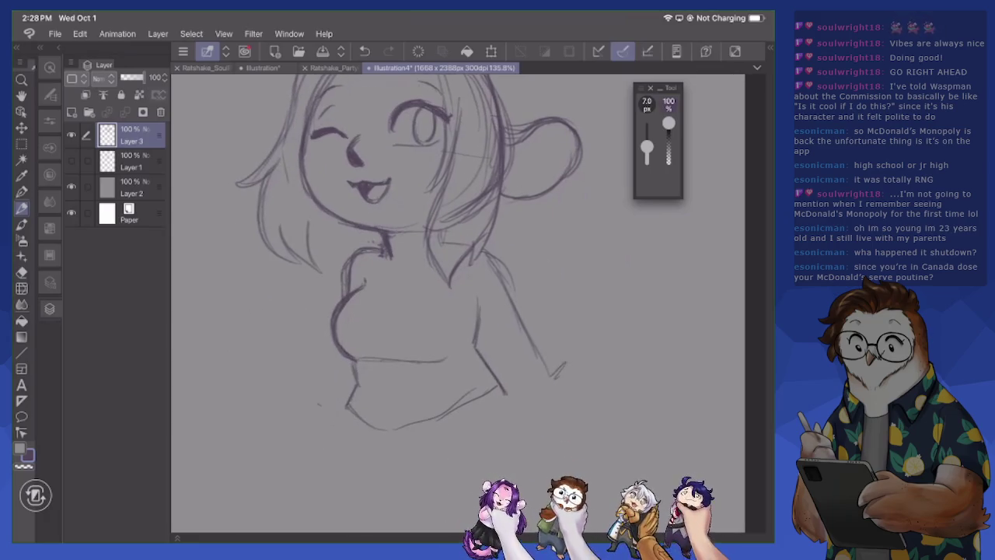
{"action": "left_click_drag", "start_coordinate": [345, 408], "coordinate": [344, 420]}
{"action": "left_click_drag", "start_coordinate": [356, 386], "coordinate": [347, 454]}
{"action": "mouse_move", "coordinate": [347, 408]}
{"action": "left_mouse_down"}
{"action": "mouse_move", "coordinate": [352, 499]}
{"action": "mouse_move", "coordinate": [560, 464]}
{"action": "left_mouse_up"}
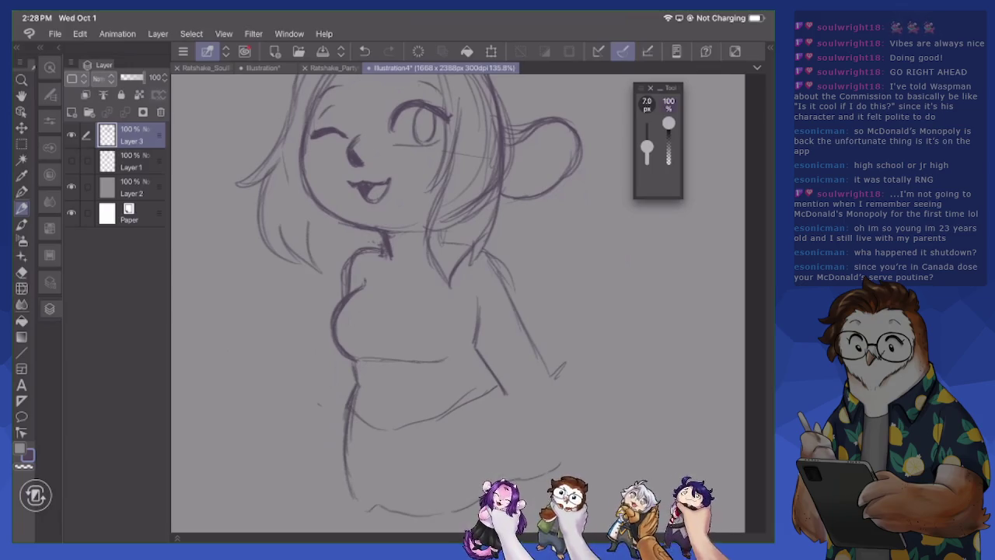
{"action": "mouse_move", "coordinate": [476, 332]}
{"action": "left_mouse_down"}
{"action": "mouse_move", "coordinate": [534, 435]}
{"action": "mouse_move", "coordinate": [560, 444]}
{"action": "mouse_move", "coordinate": [535, 474]}
{"action": "mouse_move", "coordinate": [507, 466]}
{"action": "left_mouse_up"}
{"action": "left_click_drag", "start_coordinate": [473, 510], "coordinate": [339, 507]}
{"action": "mouse_move", "coordinate": [346, 467]}
{"action": "left_mouse_down"}
{"action": "mouse_move", "coordinate": [339, 505]}
{"action": "mouse_move", "coordinate": [350, 454]}
{"action": "left_mouse_up"}
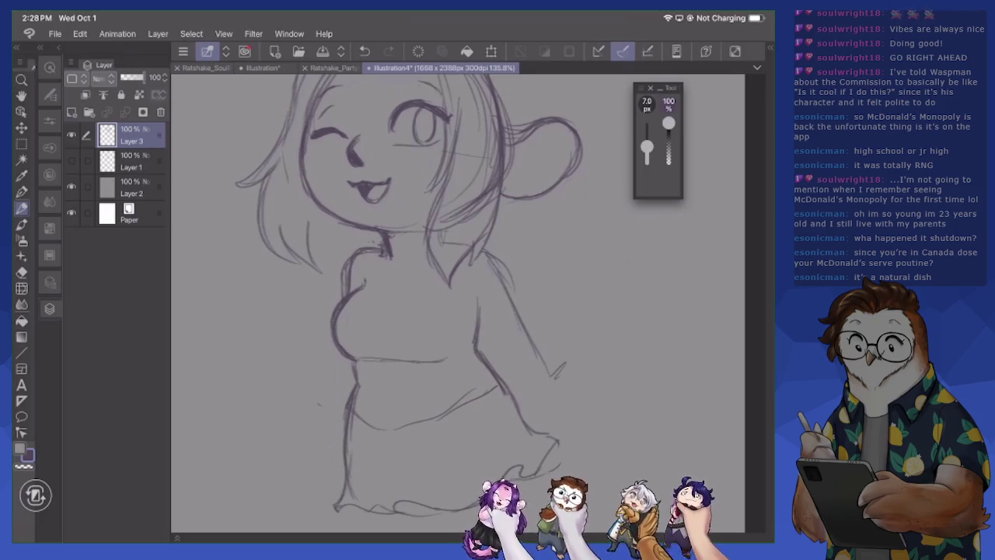
Erase stray bottom and lower-right skirt lines, then redraw the skirt's right edge
{"action": "key", "text": "e"}
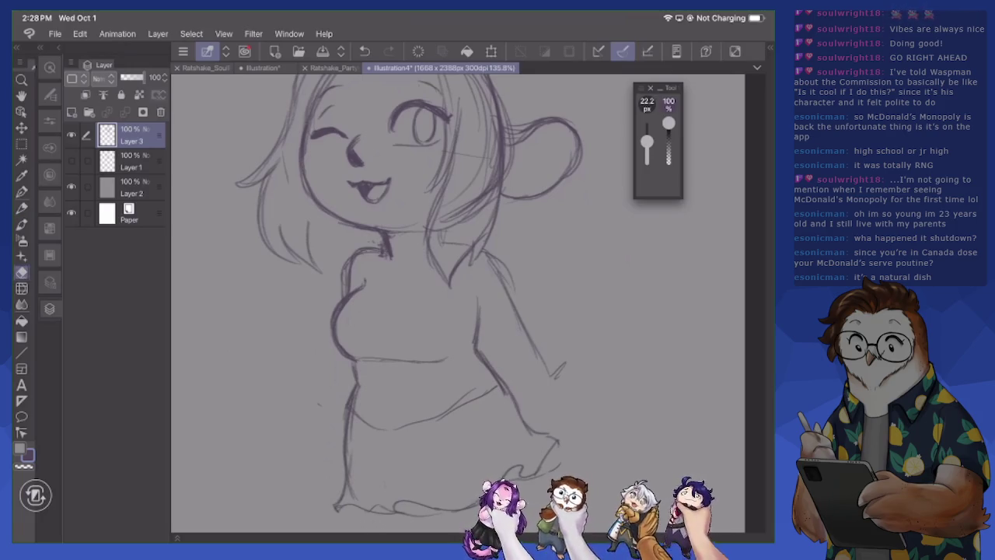
{"action": "left_click_drag", "start_coordinate": [373, 513], "coordinate": [461, 515]}
{"action": "left_click_drag", "start_coordinate": [528, 477], "coordinate": [557, 466]}
{"action": "key", "text": "p"}
{"action": "left_click_drag", "start_coordinate": [513, 406], "coordinate": [560, 445]}
{"action": "left_click_drag", "start_coordinate": [522, 482], "coordinate": [536, 469]}
{"action": "mouse_move", "coordinate": [493, 428]}
{"action": "left_mouse_down"}
{"action": "mouse_move", "coordinate": [524, 460]}
{"action": "mouse_move", "coordinate": [546, 460]}
{"action": "left_mouse_up"}
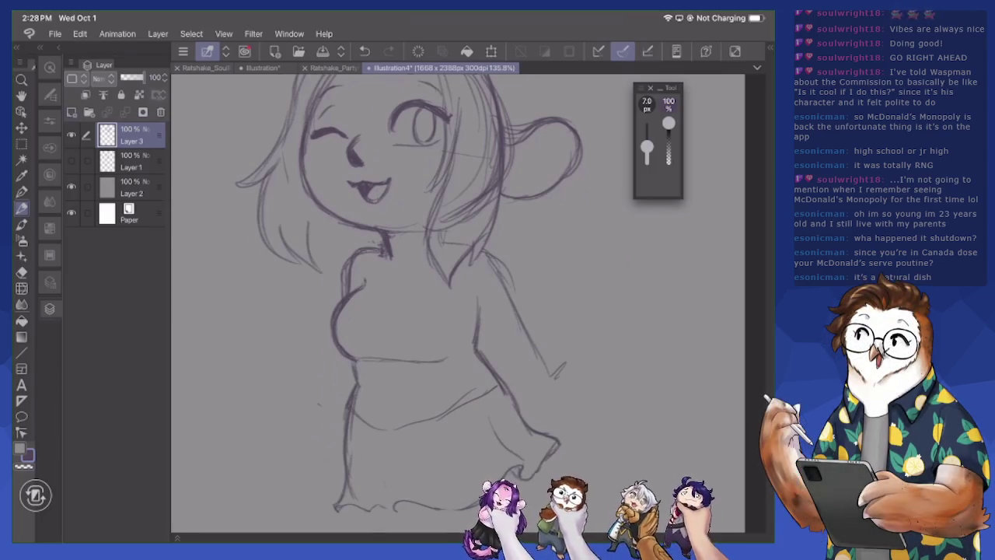
Try a stroke on the dress and redraw the skirt hem strokes, trimming with the eraser
{"action": "scroll", "coordinate": [459, 303], "scroll_direction": "down", "scroll_amount": 3}
{"action": "left_click_drag", "start_coordinate": [354, 263], "coordinate": [354, 395]}
{"action": "key", "text": "e"}
{"action": "key", "text": "p"}
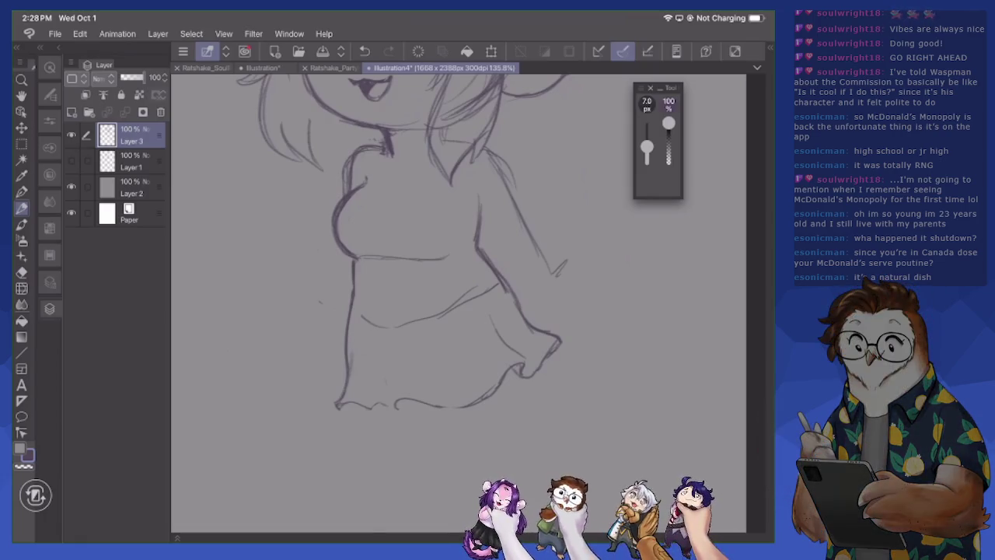
{"action": "left_click_drag", "start_coordinate": [337, 404], "coordinate": [377, 405]}
{"action": "key", "text": "e"}
{"action": "key", "text": "p"}
Draw the left skirt line with a darker wavy hem, add a fold, and erase the left waist line
{"action": "mouse_move", "coordinate": [350, 372]}
{"action": "left_mouse_down"}
{"action": "mouse_move", "coordinate": [334, 398]}
{"action": "mouse_move", "coordinate": [395, 412]}
{"action": "mouse_move", "coordinate": [400, 404]}
{"action": "left_mouse_up"}
{"action": "mouse_move", "coordinate": [360, 400]}
{"action": "left_mouse_down"}
{"action": "mouse_move", "coordinate": [376, 409]}
{"action": "mouse_move", "coordinate": [353, 401]}
{"action": "left_mouse_up"}
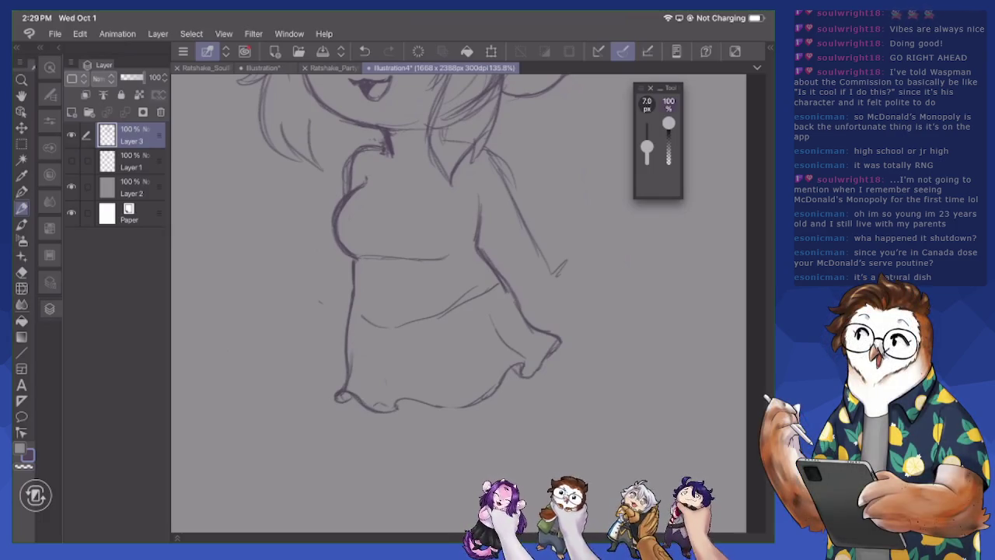
{"action": "left_click_drag", "start_coordinate": [395, 349], "coordinate": [396, 388]}
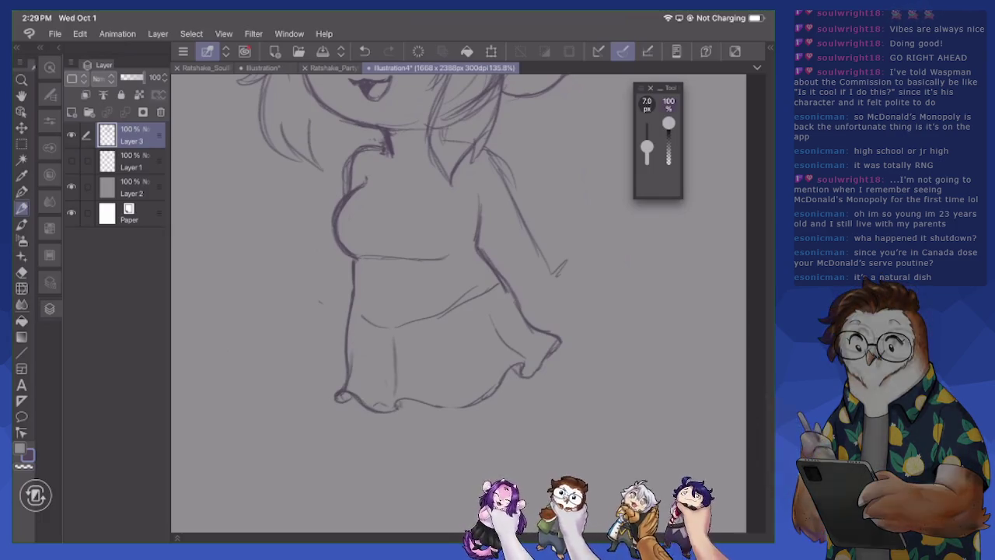
{"action": "key", "text": "e"}
{"action": "mouse_move", "coordinate": [359, 326]}
{"action": "left_mouse_down"}
{"action": "mouse_move", "coordinate": [415, 322]}
{"action": "mouse_move", "coordinate": [474, 297]}
{"action": "left_mouse_up"}
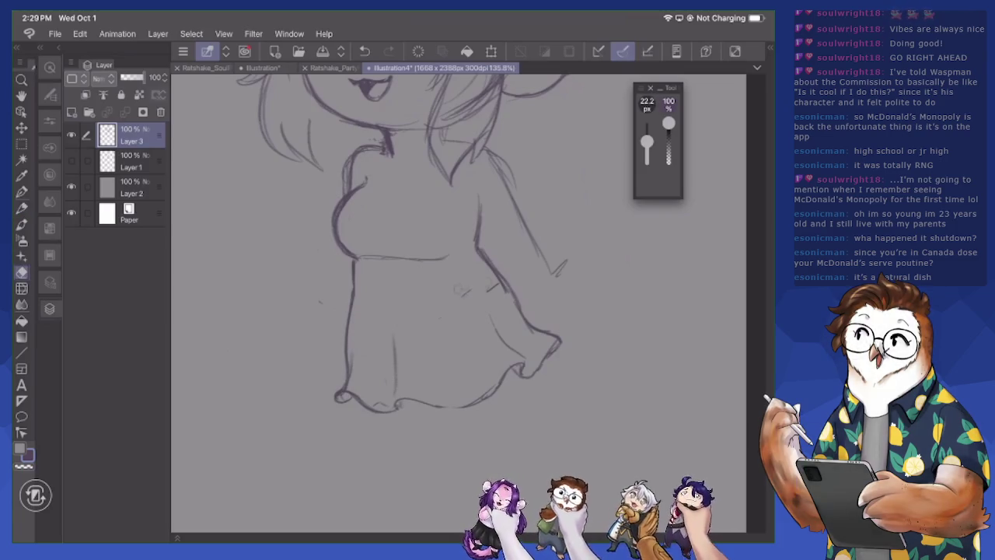
{"action": "scroll", "coordinate": [426, 322], "scroll_direction": "up", "scroll_amount": 5}
{"action": "scroll", "coordinate": [427, 295], "scroll_direction": "down", "scroll_amount": 3}
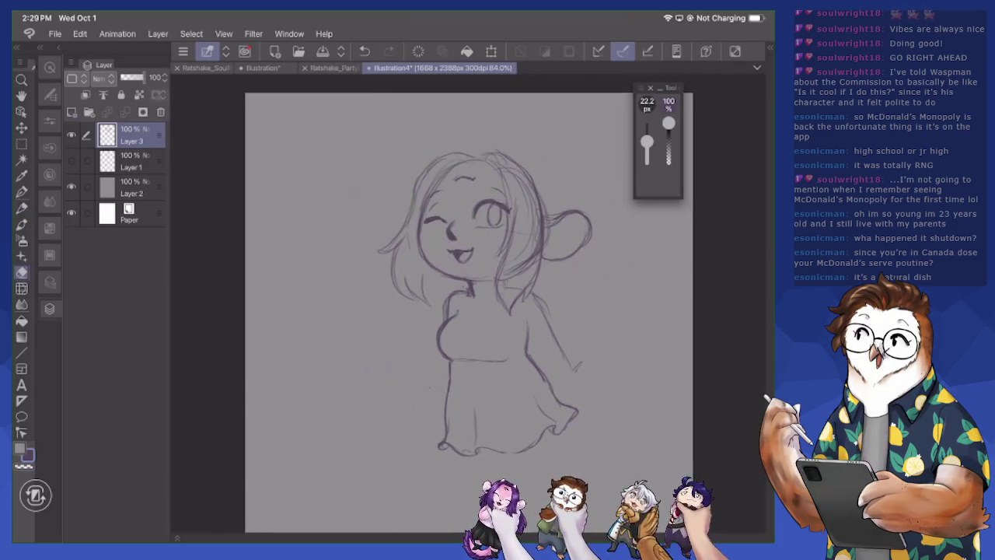
Draw leg lines below the left and right sides of the dress hem
{"action": "key", "text": "p"}
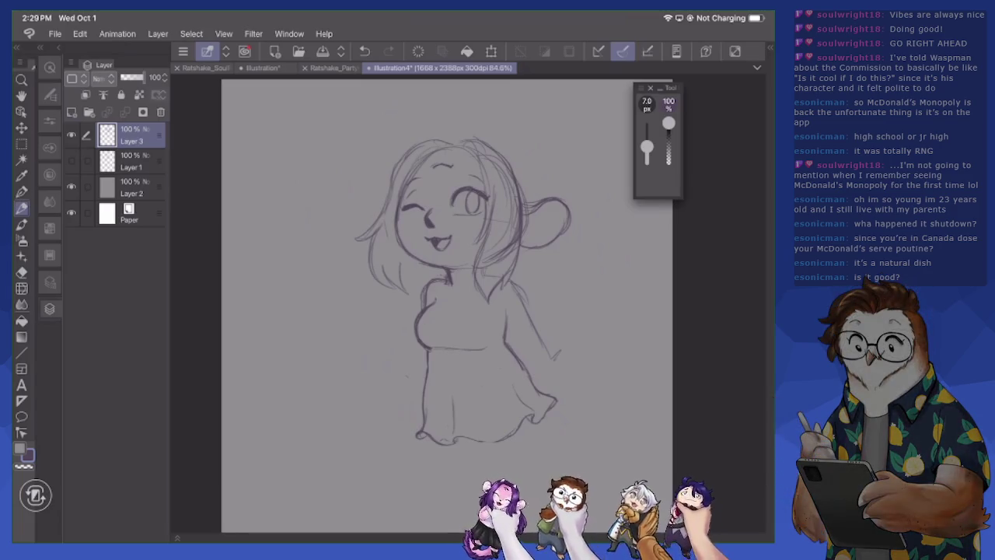
{"action": "scroll", "coordinate": [423, 295], "scroll_direction": "up", "scroll_amount": 2}
{"action": "left_click_drag", "start_coordinate": [372, 402], "coordinate": [382, 437]}
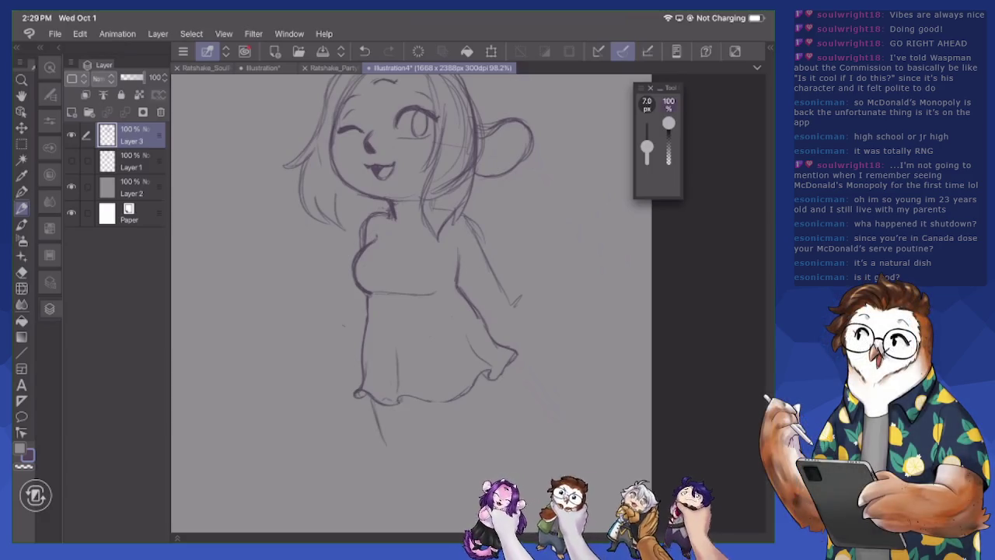
{"action": "mouse_move", "coordinate": [451, 404]}
{"action": "left_mouse_down"}
{"action": "mouse_move", "coordinate": [471, 422]}
{"action": "mouse_move", "coordinate": [516, 416]}
{"action": "left_mouse_up"}
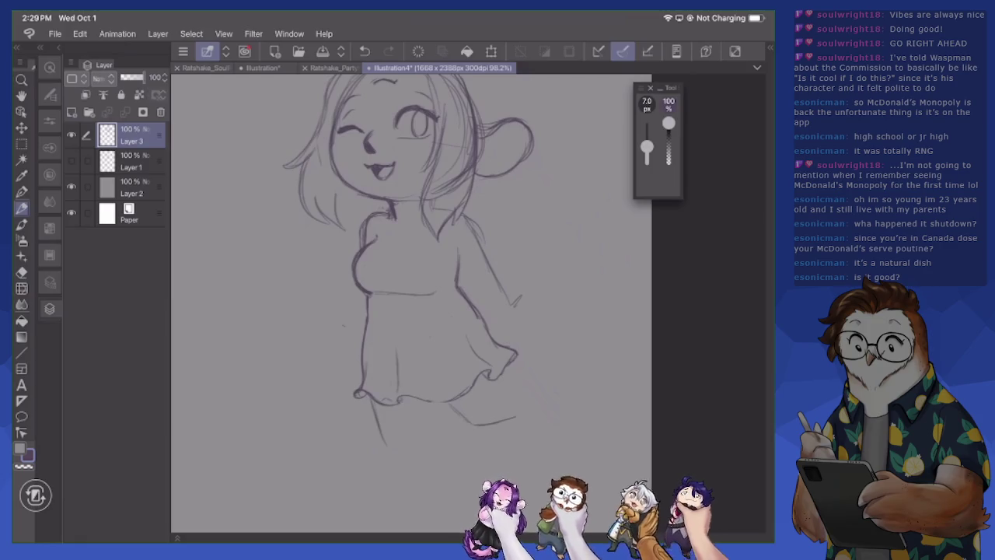
{"action": "left_click_drag", "start_coordinate": [491, 385], "coordinate": [539, 388]}
{"action": "scroll", "coordinate": [420, 295], "scroll_direction": "up", "scroll_amount": 1}
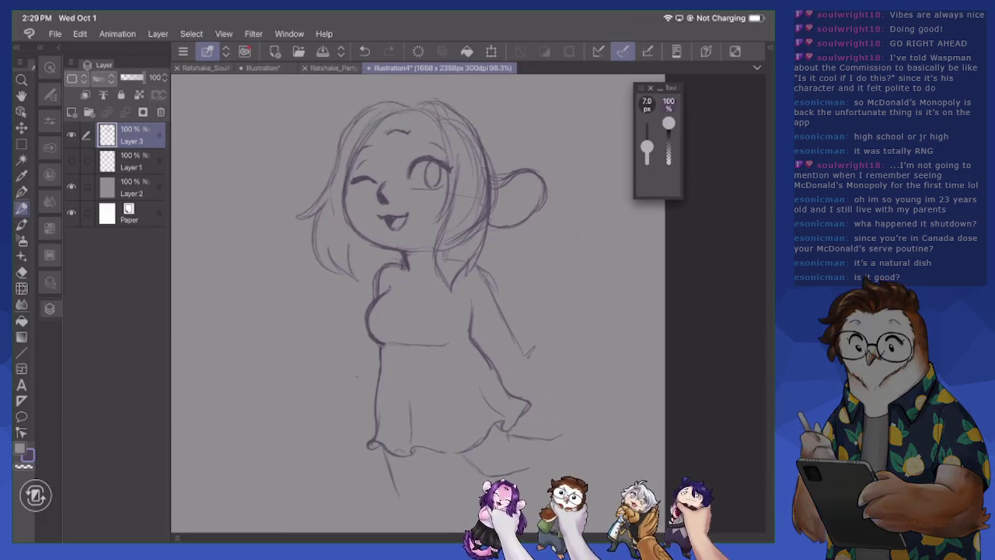
Lighten the hair strands on the right side of the face with the eraser
{"action": "key", "text": "e"}
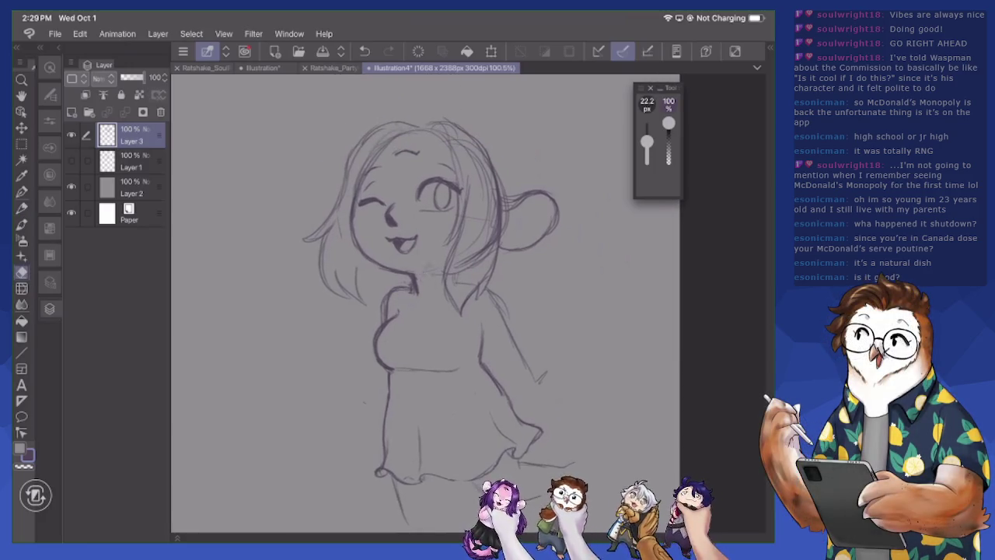
{"action": "mouse_move", "coordinate": [457, 280]}
{"action": "left_mouse_down"}
{"action": "mouse_move", "coordinate": [463, 258]}
{"action": "mouse_move", "coordinate": [483, 246]}
{"action": "mouse_move", "coordinate": [493, 190]}
{"action": "left_mouse_up"}
{"action": "mouse_move", "coordinate": [489, 249]}
{"action": "left_mouse_down"}
{"action": "mouse_move", "coordinate": [485, 171]}
{"action": "mouse_move", "coordinate": [483, 215]}
{"action": "left_mouse_up"}
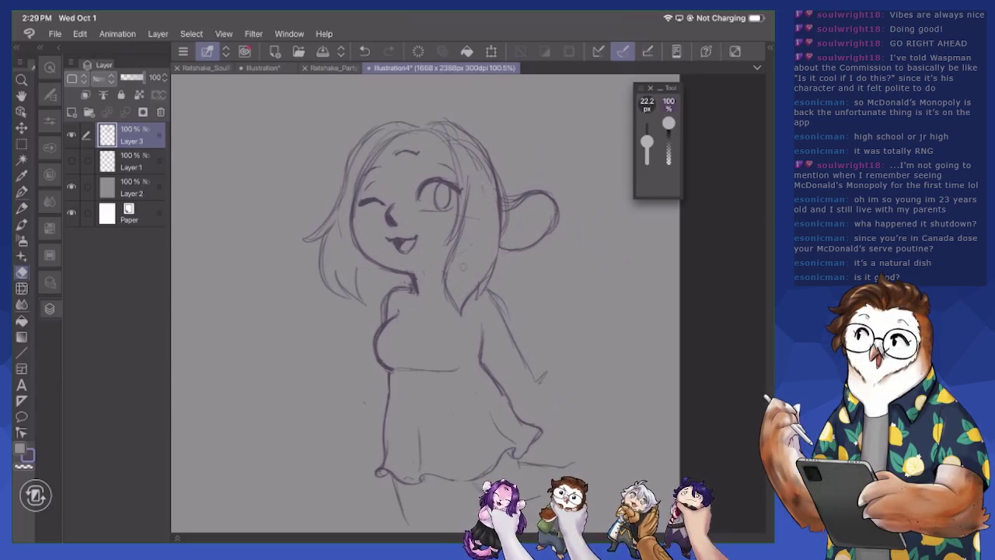
{"action": "left_click_drag", "start_coordinate": [469, 178], "coordinate": [468, 205]}
{"action": "left_click_drag", "start_coordinate": [460, 141], "coordinate": [489, 182]}
{"action": "left_click_drag", "start_coordinate": [480, 148], "coordinate": [500, 225]}
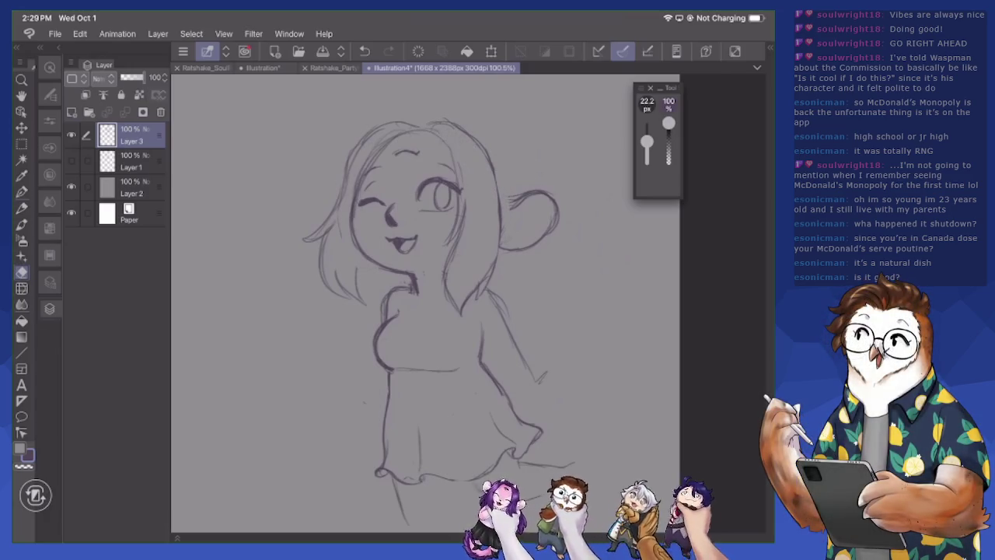
Redraw the hair line right of the face and add strands to the lower and outer left hair
{"action": "key", "text": "p"}
{"action": "mouse_move", "coordinate": [426, 129]}
{"action": "left_mouse_down"}
{"action": "mouse_move", "coordinate": [452, 184]}
{"action": "mouse_move", "coordinate": [451, 237]}
{"action": "mouse_move", "coordinate": [437, 251]}
{"action": "left_mouse_up"}
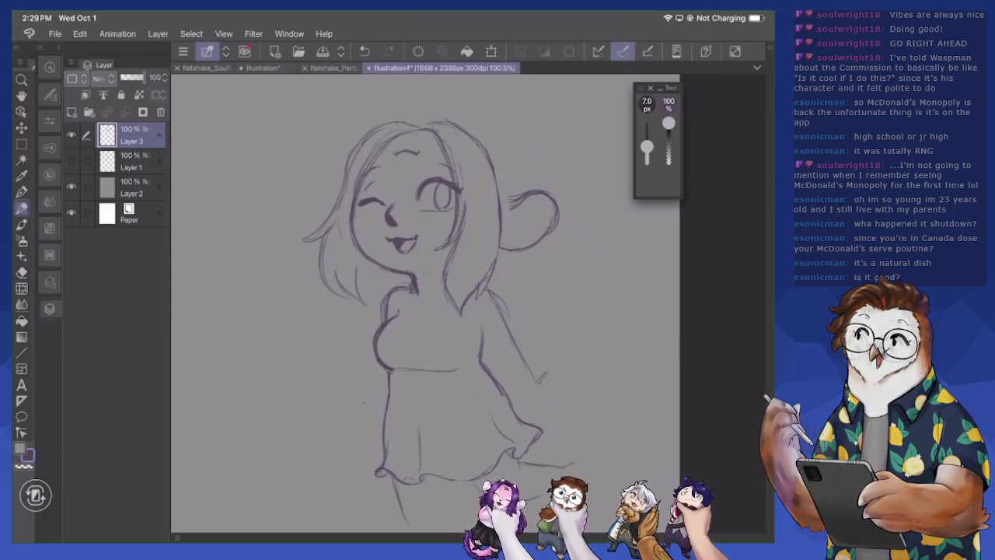
{"action": "mouse_move", "coordinate": [362, 267]}
{"action": "left_mouse_down"}
{"action": "mouse_move", "coordinate": [365, 285]}
{"action": "mouse_move", "coordinate": [357, 281]}
{"action": "left_mouse_up"}
{"action": "mouse_move", "coordinate": [360, 265]}
{"action": "left_mouse_down"}
{"action": "mouse_move", "coordinate": [353, 300]}
{"action": "mouse_move", "coordinate": [369, 312]}
{"action": "mouse_move", "coordinate": [336, 309]}
{"action": "left_mouse_up"}
{"action": "left_click_drag", "start_coordinate": [326, 258], "coordinate": [322, 302]}
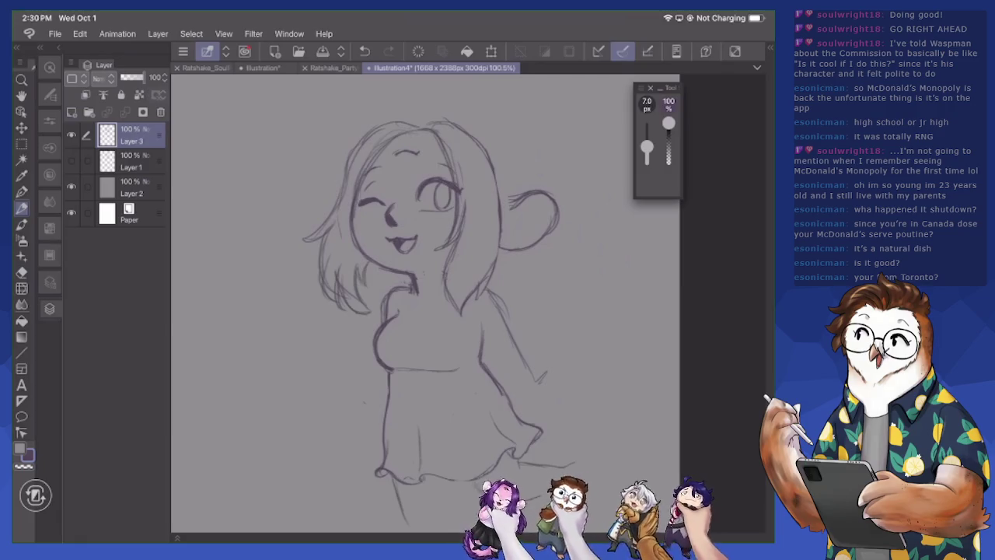
Add right-edge hair strands, small horns atop the head and a long wavy strand sweeping right
{"action": "mouse_move", "coordinate": [451, 241]}
{"action": "left_mouse_down"}
{"action": "mouse_move", "coordinate": [435, 299]}
{"action": "mouse_move", "coordinate": [450, 315]}
{"action": "mouse_move", "coordinate": [450, 267]}
{"action": "left_mouse_up"}
{"action": "left_click_drag", "start_coordinate": [470, 232], "coordinate": [432, 289]}
{"action": "left_click_drag", "start_coordinate": [472, 122], "coordinate": [458, 125]}
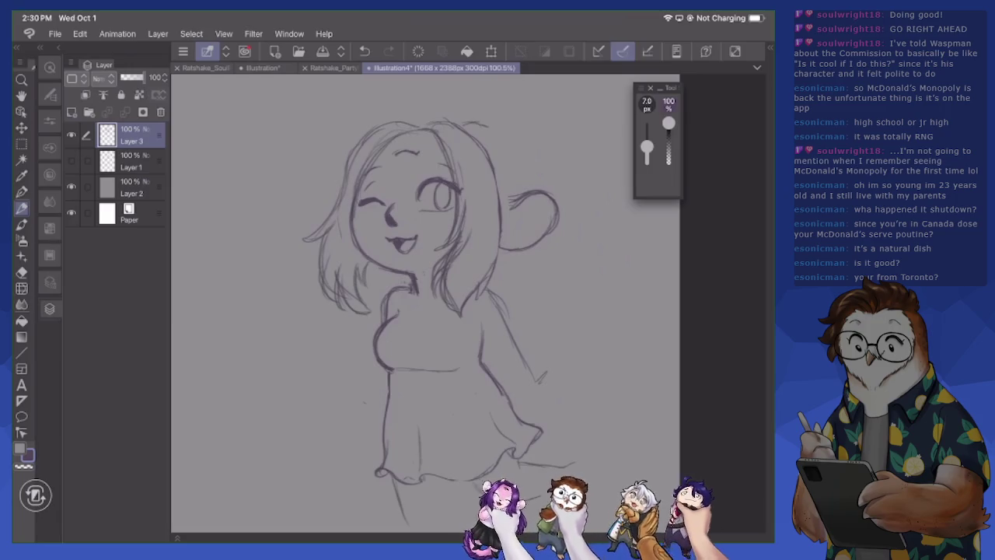
{"action": "mouse_move", "coordinate": [497, 130]}
{"action": "left_mouse_down"}
{"action": "mouse_move", "coordinate": [487, 151]}
{"action": "mouse_move", "coordinate": [498, 122]}
{"action": "mouse_move", "coordinate": [455, 127]}
{"action": "mouse_move", "coordinate": [496, 119]}
{"action": "mouse_move", "coordinate": [520, 194]}
{"action": "left_mouse_up"}
{"action": "left_click_drag", "start_coordinate": [395, 121], "coordinate": [424, 113]}
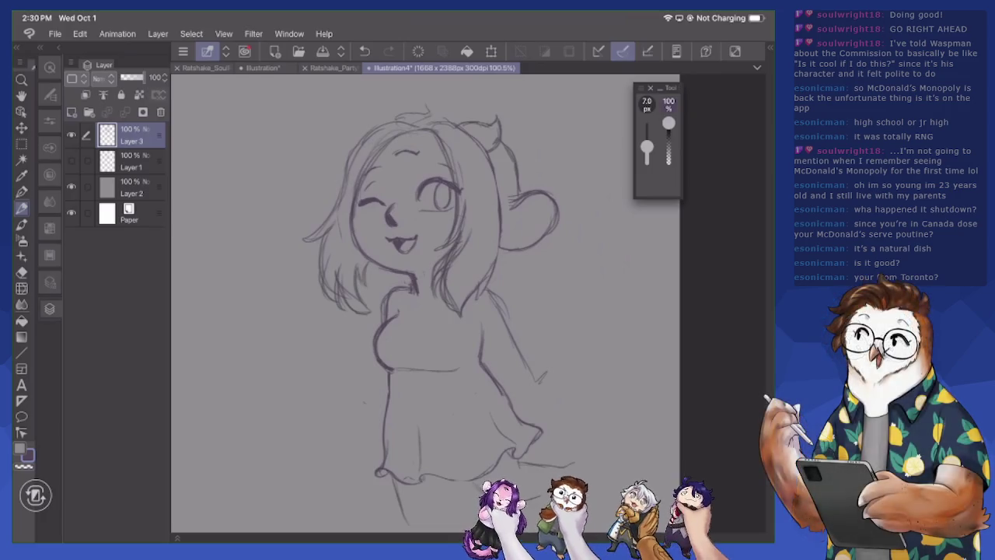
{"action": "mouse_move", "coordinate": [425, 113]}
{"action": "left_mouse_down"}
{"action": "mouse_move", "coordinate": [439, 106]}
{"action": "mouse_move", "coordinate": [435, 121]}
{"action": "mouse_move", "coordinate": [467, 116]}
{"action": "left_mouse_up"}
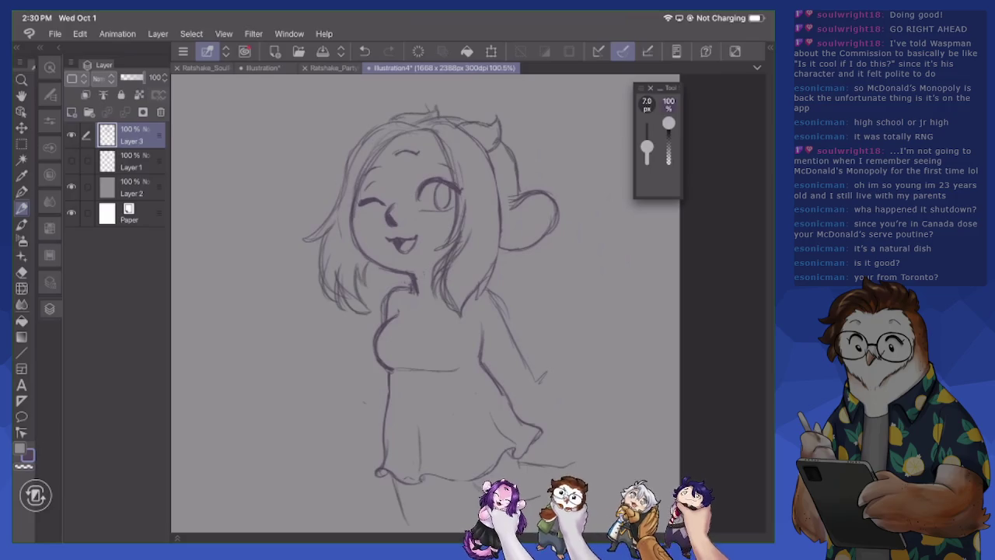
{"action": "left_click_drag", "start_coordinate": [515, 191], "coordinate": [501, 151]}
{"action": "mouse_move", "coordinate": [544, 237]}
{"action": "left_mouse_down"}
{"action": "mouse_move", "coordinate": [596, 247]}
{"action": "mouse_move", "coordinate": [615, 266]}
{"action": "mouse_move", "coordinate": [603, 303]}
{"action": "left_mouse_up"}
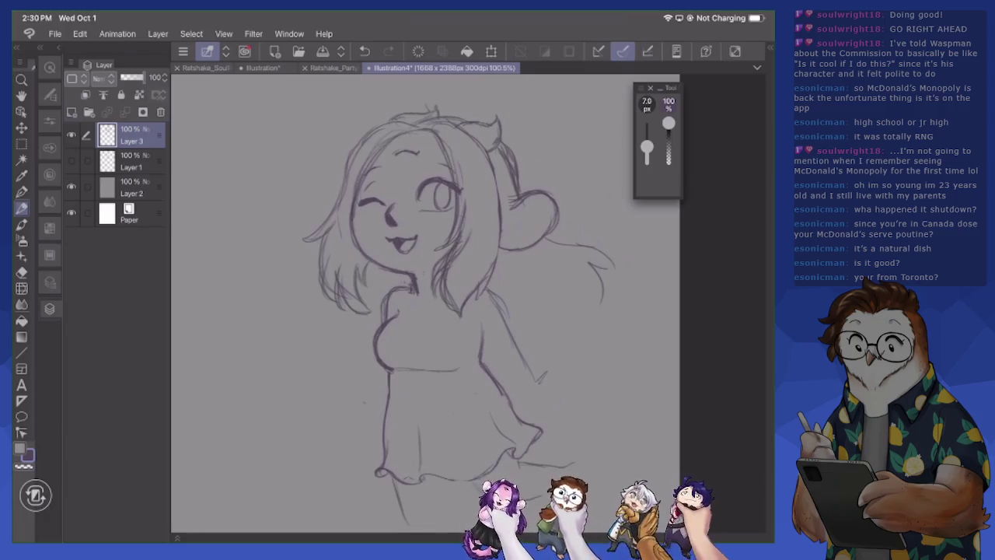
Draw a round bun on the left side of the head
{"action": "mouse_move", "coordinate": [327, 191]}
{"action": "left_mouse_down"}
{"action": "mouse_move", "coordinate": [319, 218]}
{"action": "mouse_move", "coordinate": [319, 204]}
{"action": "left_mouse_up"}
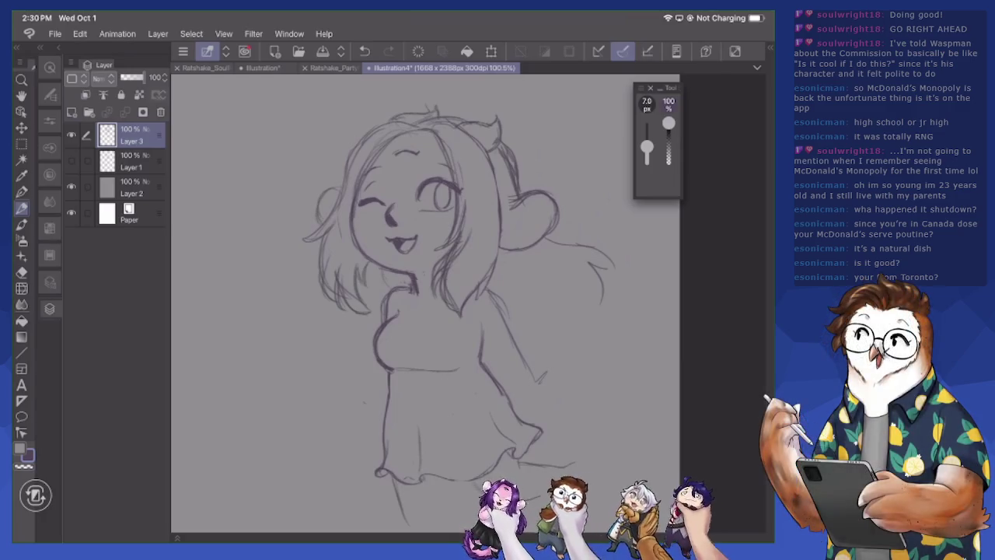
{"action": "key", "text": "e"}
{"action": "key", "text": "p"}
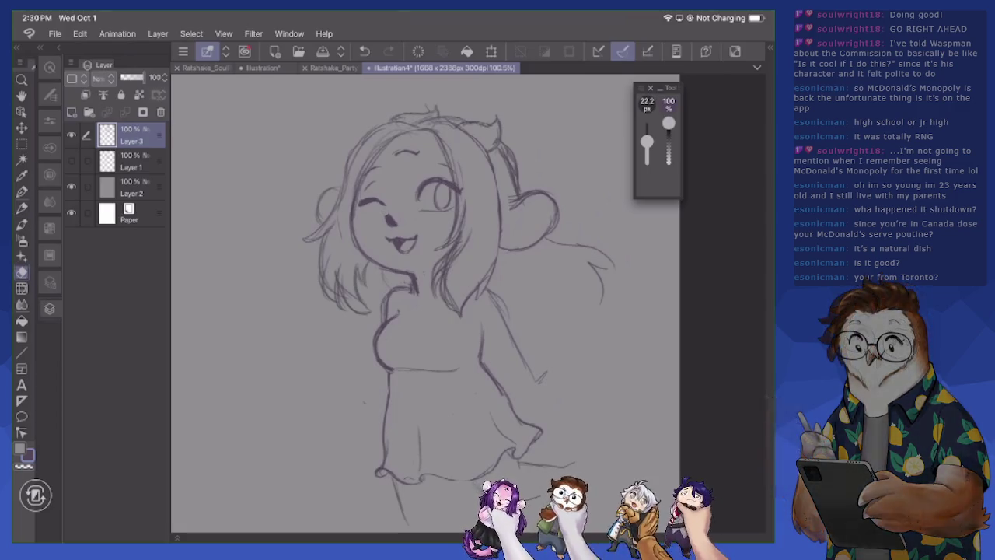
Select the nose with a rectangle selection and start transforming it with Ctrl+T
{"action": "key", "text": "w"}
{"action": "key", "text": "m"}
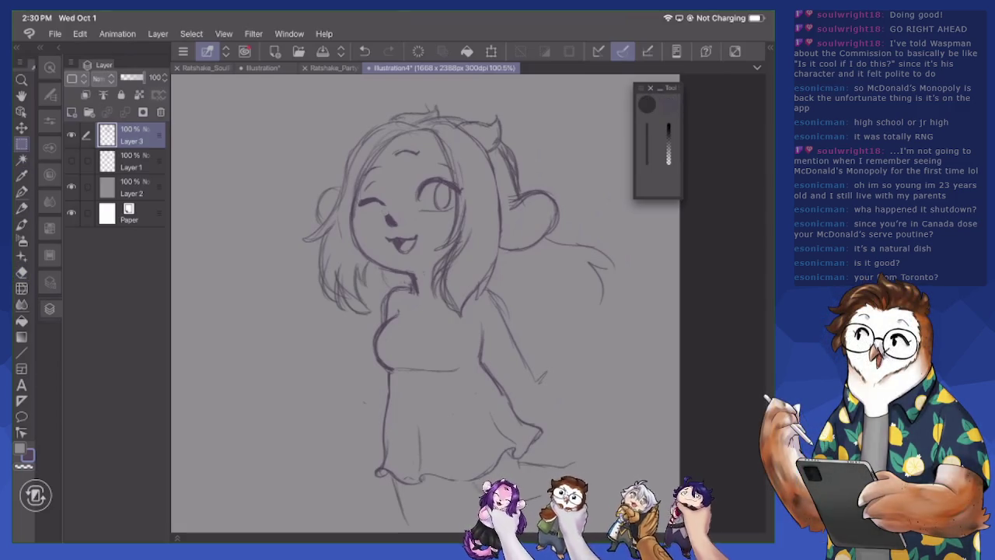
{"action": "left_click_drag", "start_coordinate": [383, 213], "coordinate": [396, 227]}
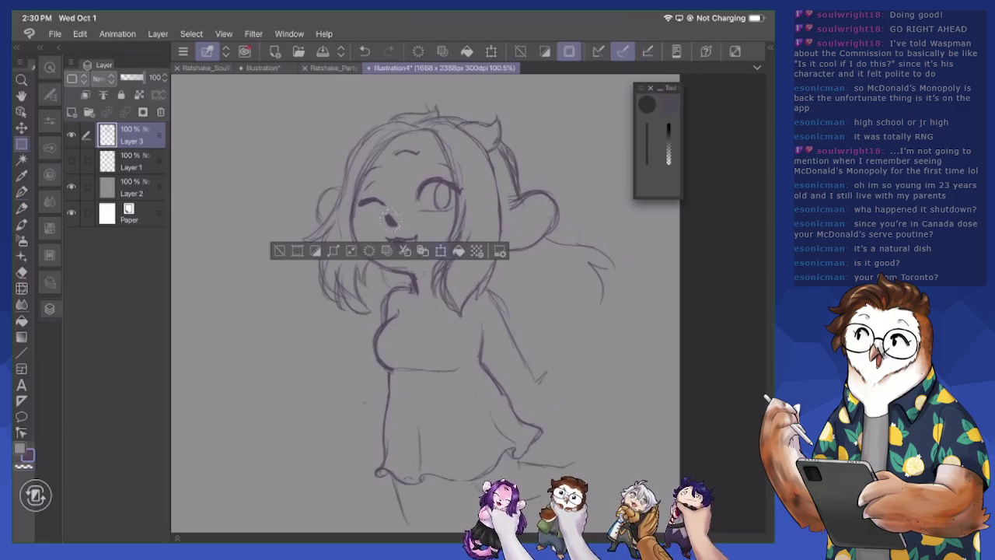
{"action": "key", "text": "ctrl+t"}
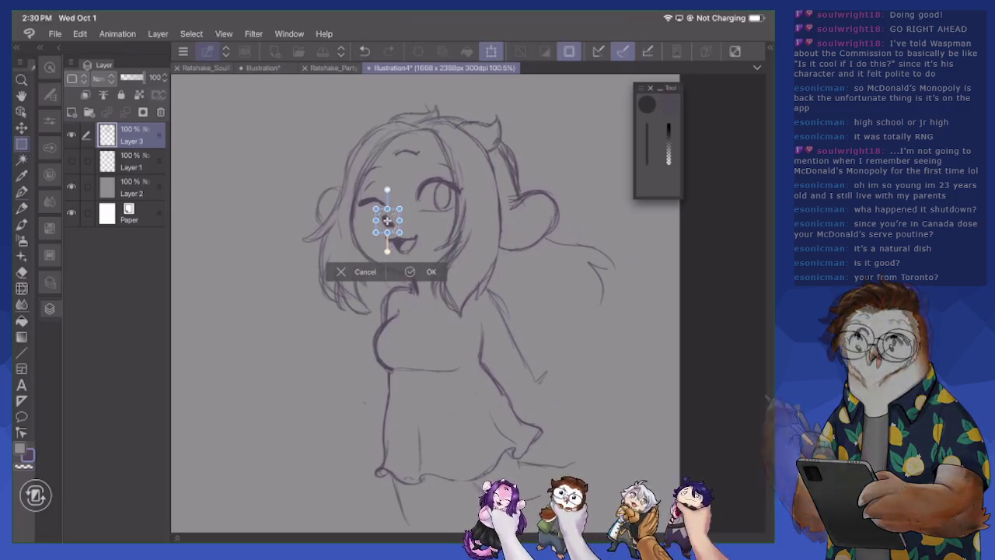
Apply the nose transform and clear the selection
{"action": "key", "text": "Return"}
{"action": "key", "text": "ctrl+d"}
{"action": "scroll", "coordinate": [428, 303], "scroll_direction": "up", "scroll_amount": 2}
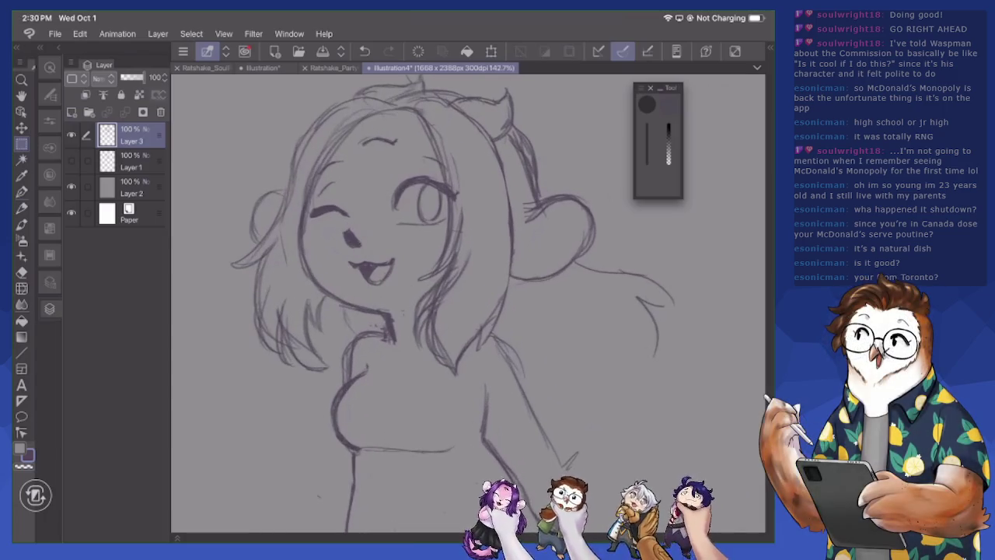
{"action": "key", "text": "p"}
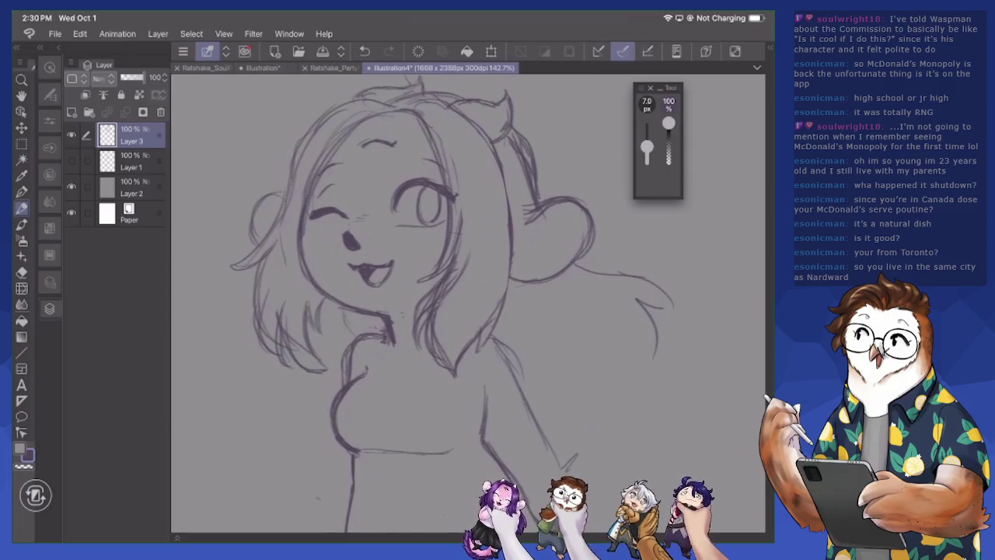
Sketch the outstretched right arm ending in a small hand, plus a stroke on the left side
{"action": "scroll", "coordinate": [466, 303], "scroll_direction": "down", "scroll_amount": 1}
{"action": "scroll", "coordinate": [466, 303], "scroll_direction": "down", "scroll_amount": 2}
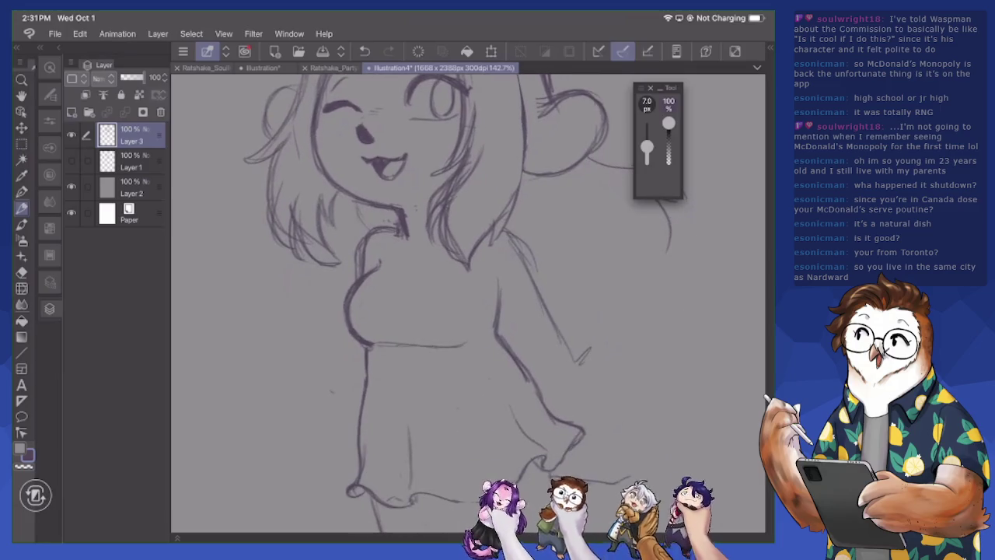
{"action": "left_click_drag", "start_coordinate": [486, 295], "coordinate": [563, 376]}
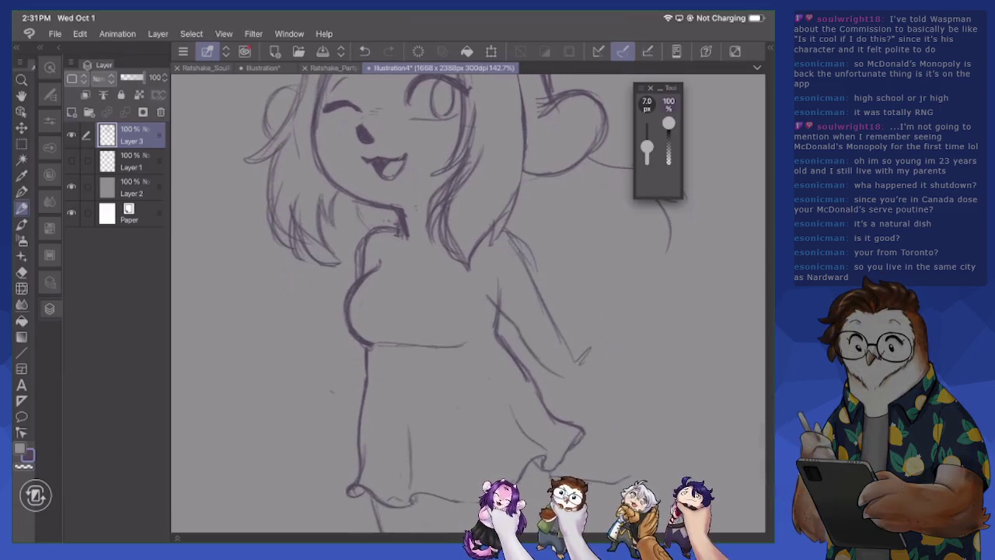
{"action": "left_click_drag", "start_coordinate": [502, 316], "coordinate": [585, 379]}
{"action": "left_click_drag", "start_coordinate": [544, 246], "coordinate": [529, 293]}
{"action": "mouse_move", "coordinate": [517, 240]}
{"action": "left_mouse_down"}
{"action": "mouse_move", "coordinate": [584, 361]}
{"action": "mouse_move", "coordinate": [600, 349]}
{"action": "left_mouse_up"}
{"action": "mouse_move", "coordinate": [355, 344]}
{"action": "left_mouse_down"}
{"action": "mouse_move", "coordinate": [342, 381]}
{"action": "mouse_move", "coordinate": [309, 390]}
{"action": "left_mouse_up"}
{"action": "scroll", "coordinate": [466, 303], "scroll_direction": "down", "scroll_amount": 3}
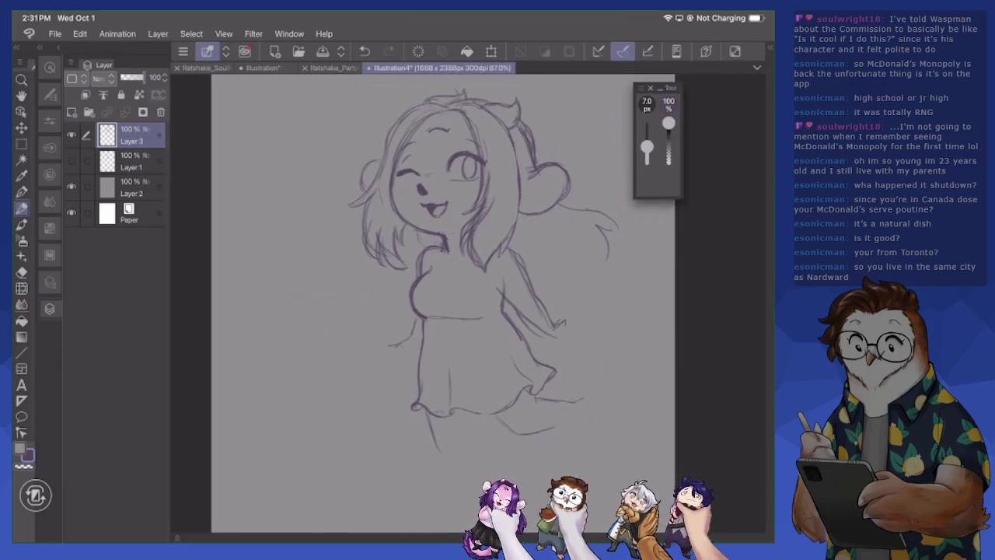
Sketch the legs below the skirt
{"action": "left_click_drag", "start_coordinate": [435, 304], "coordinate": [414, 280]}
{"action": "left_click_drag", "start_coordinate": [457, 417], "coordinate": [445, 465]}
{"action": "mouse_move", "coordinate": [417, 403]}
{"action": "left_mouse_down"}
{"action": "mouse_move", "coordinate": [415, 497]}
{"action": "mouse_move", "coordinate": [432, 492]}
{"action": "mouse_move", "coordinate": [409, 478]}
{"action": "mouse_move", "coordinate": [417, 494]}
{"action": "mouse_move", "coordinate": [444, 481]}
{"action": "mouse_move", "coordinate": [456, 414]}
{"action": "mouse_move", "coordinate": [419, 448]}
{"action": "mouse_move", "coordinate": [421, 477]}
{"action": "left_mouse_up"}
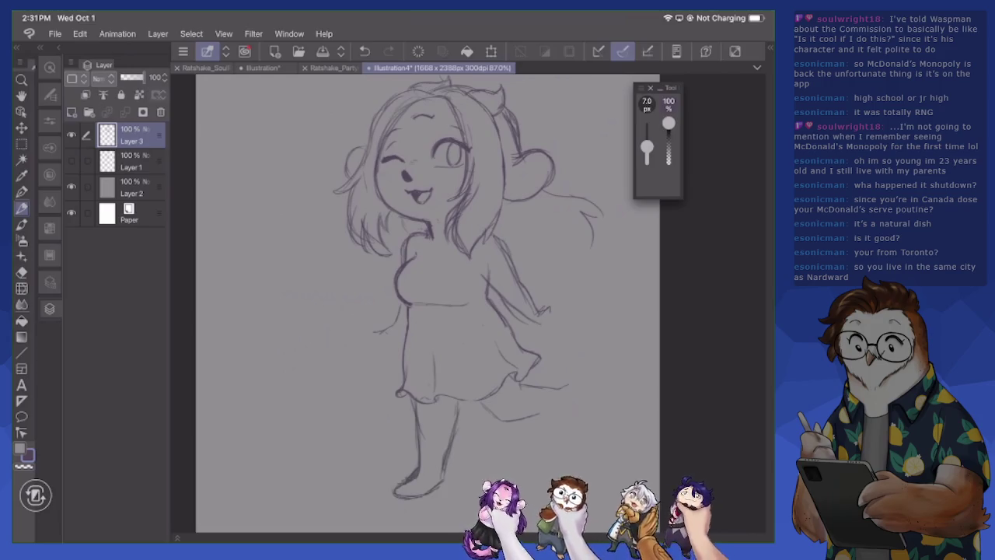
Trim the foot line and extend the raised back leg behind the skirt
{"action": "key", "text": "e"}
{"action": "left_click_drag", "start_coordinate": [399, 487], "coordinate": [415, 472]}
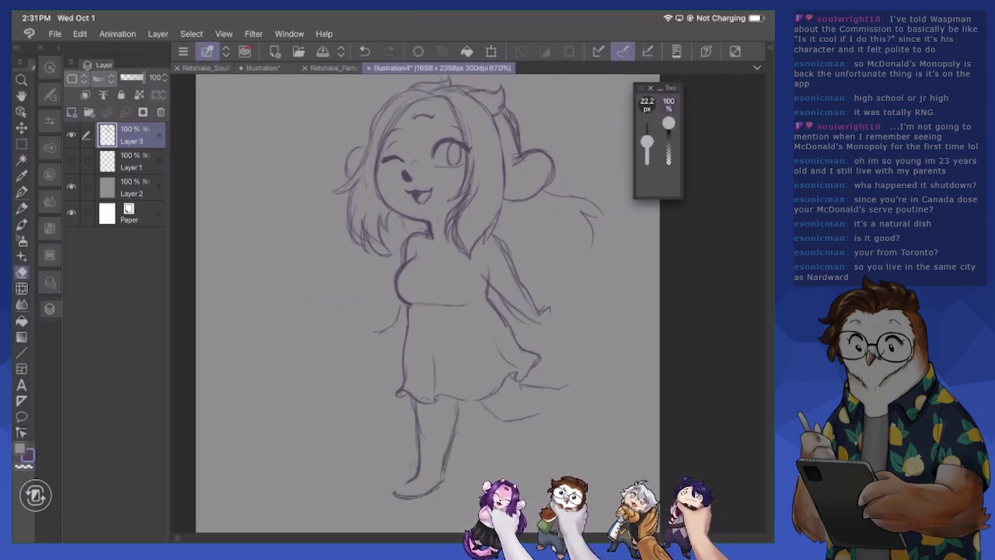
{"action": "mouse_move", "coordinate": [418, 401]}
{"action": "left_mouse_down"}
{"action": "mouse_move", "coordinate": [418, 467]}
{"action": "mouse_move", "coordinate": [407, 481]}
{"action": "left_mouse_up"}
{"action": "key", "text": "p"}
{"action": "mouse_move", "coordinate": [482, 409]}
{"action": "left_mouse_down"}
{"action": "mouse_move", "coordinate": [510, 420]}
{"action": "mouse_move", "coordinate": [560, 405]}
{"action": "mouse_move", "coordinate": [583, 409]}
{"action": "mouse_move", "coordinate": [583, 397]}
{"action": "mouse_move", "coordinate": [591, 413]}
{"action": "left_mouse_up"}
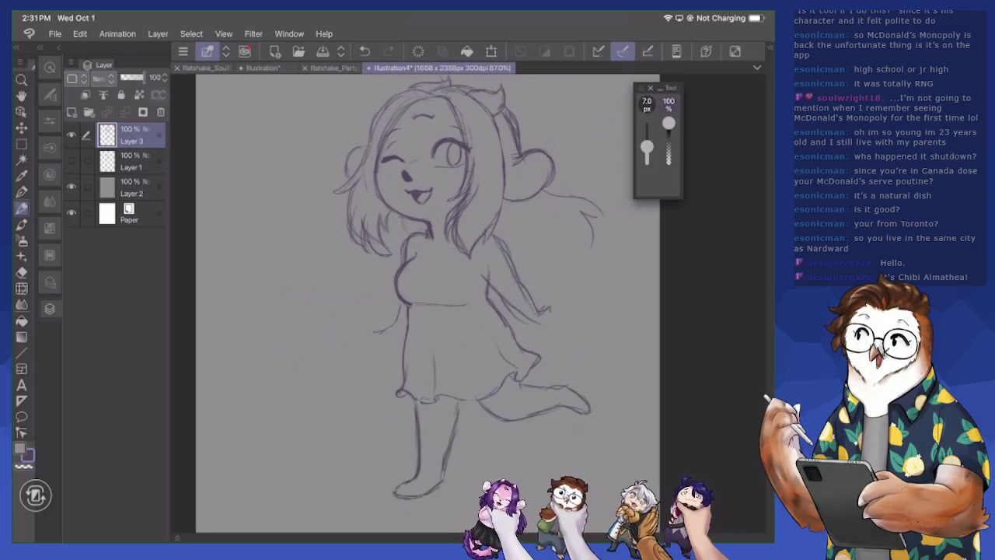
{"action": "scroll", "coordinate": [419, 303], "scroll_direction": "right", "scroll_amount": 2}
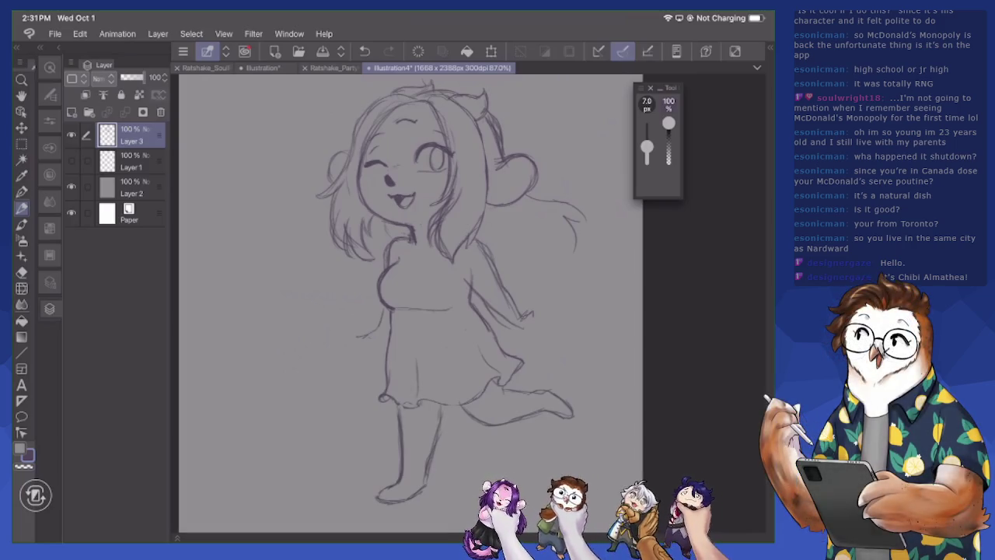
Erase stray lines around the right arm, body, neck and shoulder
{"action": "key", "text": "e"}
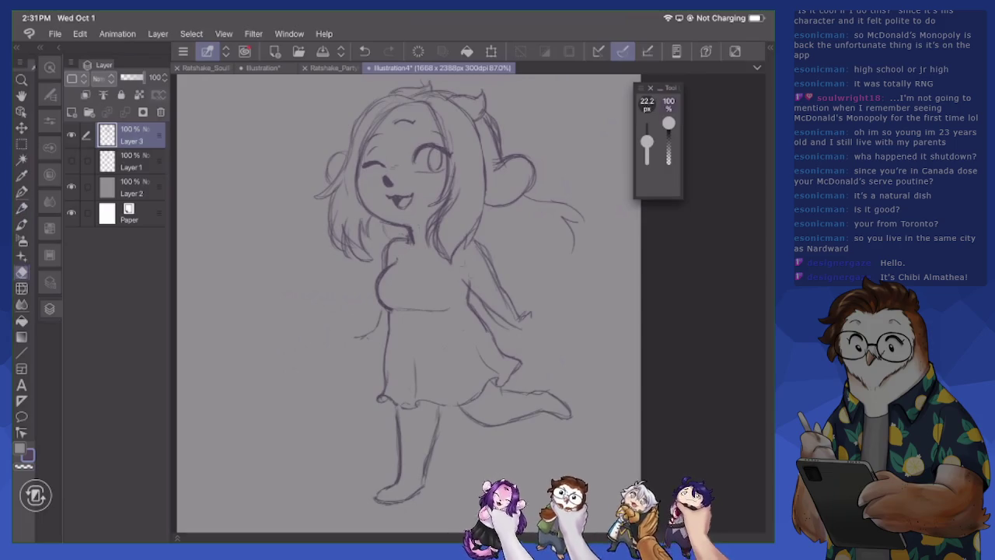
{"action": "left_click_drag", "start_coordinate": [484, 306], "coordinate": [507, 328]}
{"action": "left_click_drag", "start_coordinate": [480, 255], "coordinate": [512, 316]}
{"action": "left_click_drag", "start_coordinate": [381, 321], "coordinate": [374, 332]}
{"action": "mouse_move", "coordinate": [389, 263]}
{"action": "left_mouse_down"}
{"action": "mouse_move", "coordinate": [384, 274]}
{"action": "mouse_move", "coordinate": [390, 246]}
{"action": "mouse_move", "coordinate": [377, 284]}
{"action": "left_mouse_up"}
Retrace the front leg darker and darken the skirt hem and edges
{"action": "key", "text": "p"}
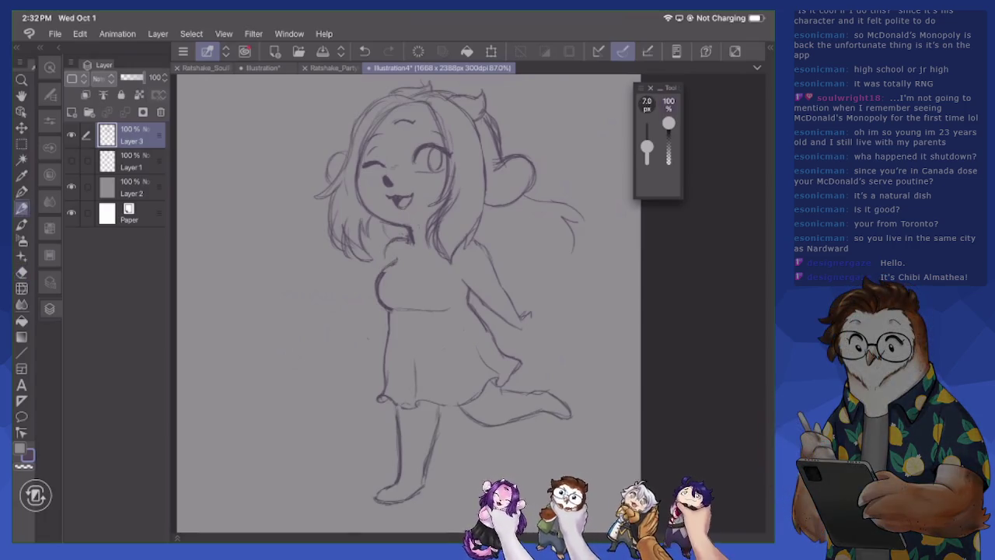
{"action": "left_click_drag", "start_coordinate": [437, 403], "coordinate": [418, 490]}
{"action": "left_click_drag", "start_coordinate": [432, 441], "coordinate": [418, 482]}
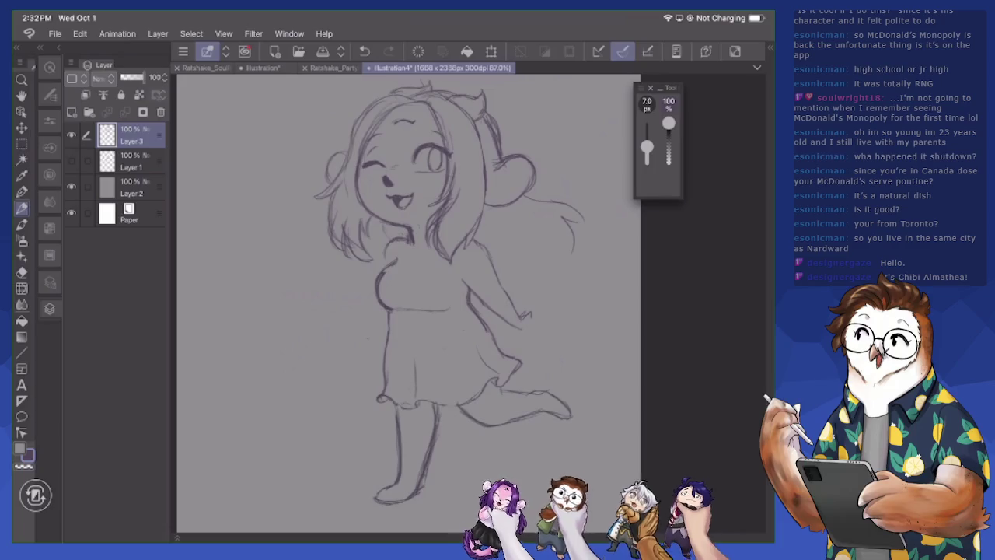
{"action": "mouse_move", "coordinate": [446, 388]}
{"action": "left_mouse_down"}
{"action": "mouse_move", "coordinate": [459, 403]}
{"action": "mouse_move", "coordinate": [434, 411]}
{"action": "mouse_move", "coordinate": [432, 425]}
{"action": "left_mouse_up"}
{"action": "left_click_drag", "start_coordinate": [489, 335], "coordinate": [502, 384]}
{"action": "left_click_drag", "start_coordinate": [383, 360], "coordinate": [402, 436]}
Lighten stray marks around the skirt
{"action": "key", "text": "e"}
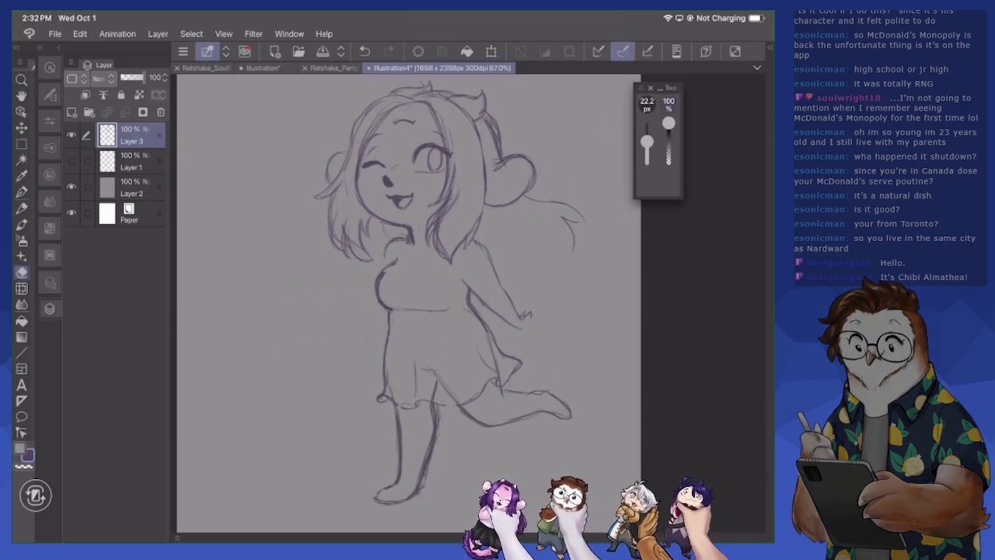
{"action": "left_click_drag", "start_coordinate": [391, 389], "coordinate": [395, 398]}
{"action": "mouse_move", "coordinate": [415, 362]}
{"action": "left_mouse_down"}
{"action": "mouse_move", "coordinate": [416, 398]}
{"action": "mouse_move", "coordinate": [440, 378]}
{"action": "mouse_move", "coordinate": [454, 395]}
{"action": "left_mouse_up"}
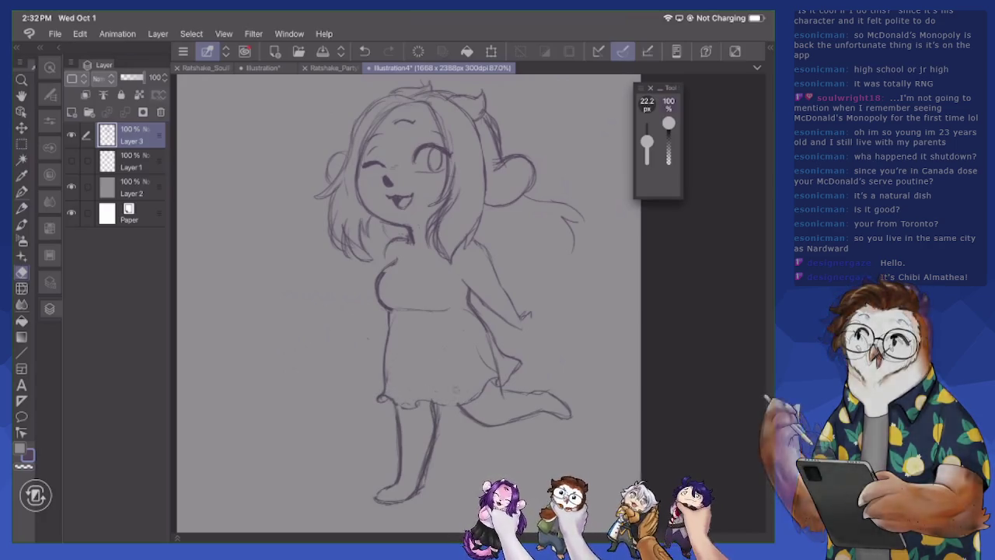
{"action": "key", "text": "p"}
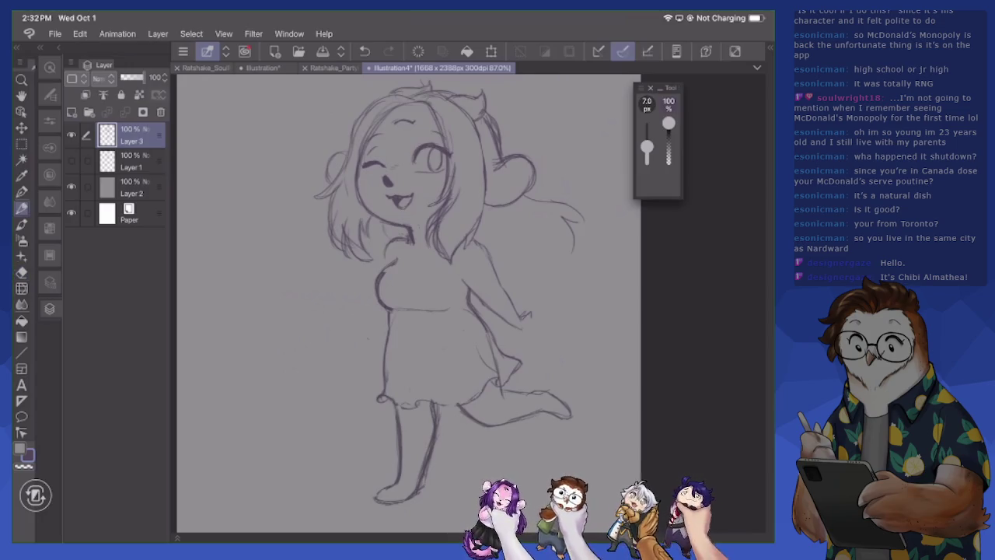
Draw a line under the chest, the outstretched left arm, the right hand and a tail curving right
{"action": "left_click_drag", "start_coordinate": [399, 266], "coordinate": [464, 289]}
{"action": "left_click_drag", "start_coordinate": [381, 257], "coordinate": [331, 296]}
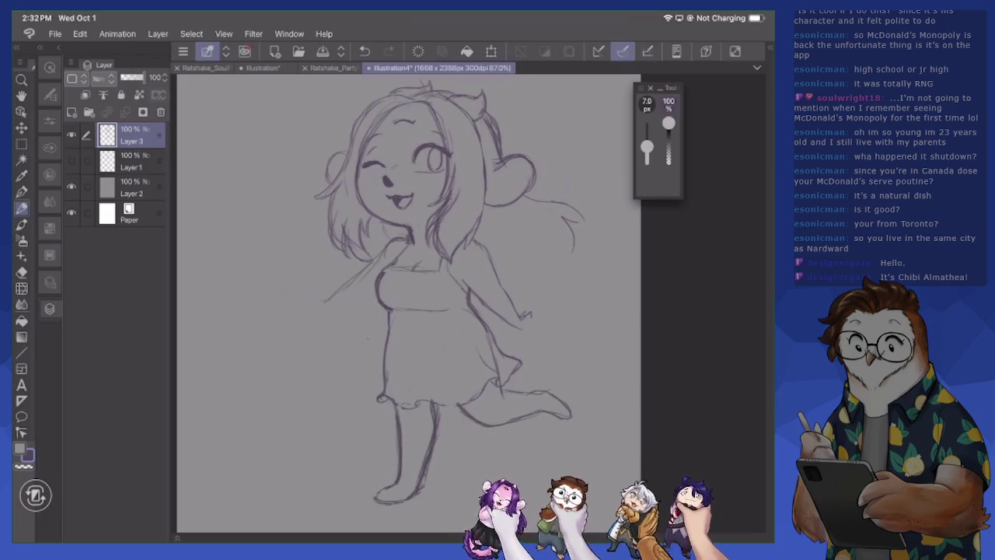
{"action": "left_click_drag", "start_coordinate": [528, 320], "coordinate": [543, 328]}
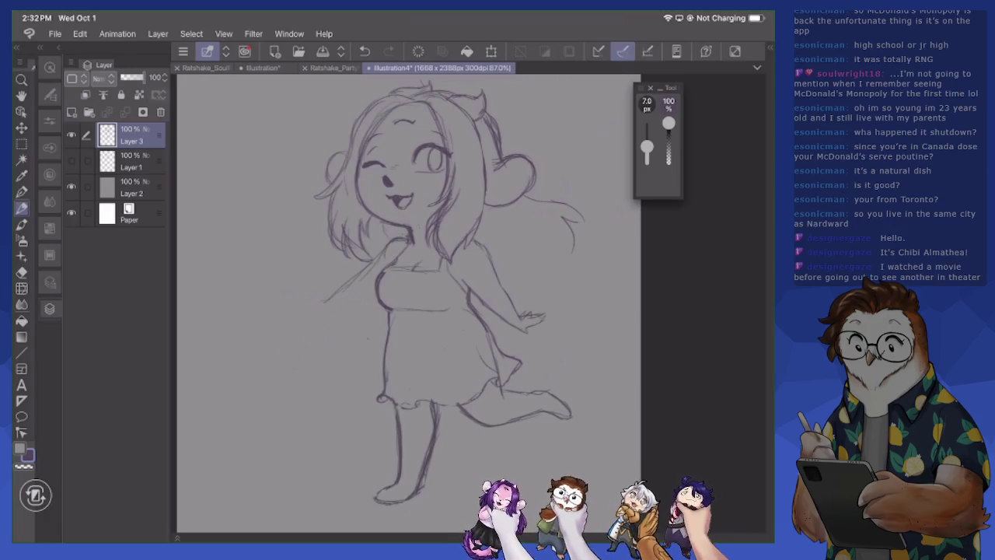
{"action": "mouse_move", "coordinate": [518, 326]}
{"action": "left_mouse_down"}
{"action": "mouse_move", "coordinate": [537, 352]}
{"action": "mouse_move", "coordinate": [599, 367]}
{"action": "mouse_move", "coordinate": [620, 395]}
{"action": "left_mouse_up"}
{"action": "mouse_move", "coordinate": [558, 400]}
{"action": "left_mouse_down"}
{"action": "mouse_move", "coordinate": [608, 402]}
{"action": "mouse_move", "coordinate": [612, 436]}
{"action": "left_mouse_up"}
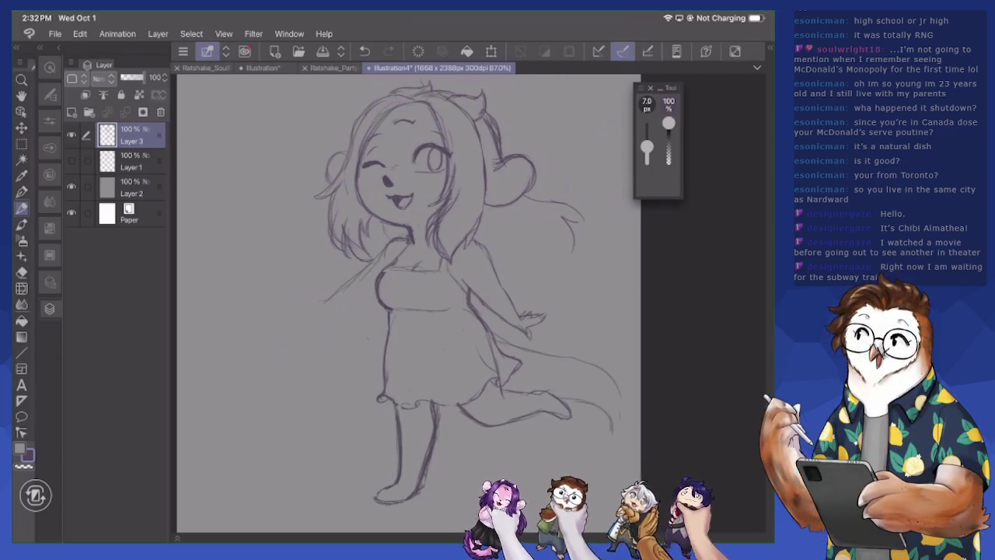
{"action": "key", "text": "m"}
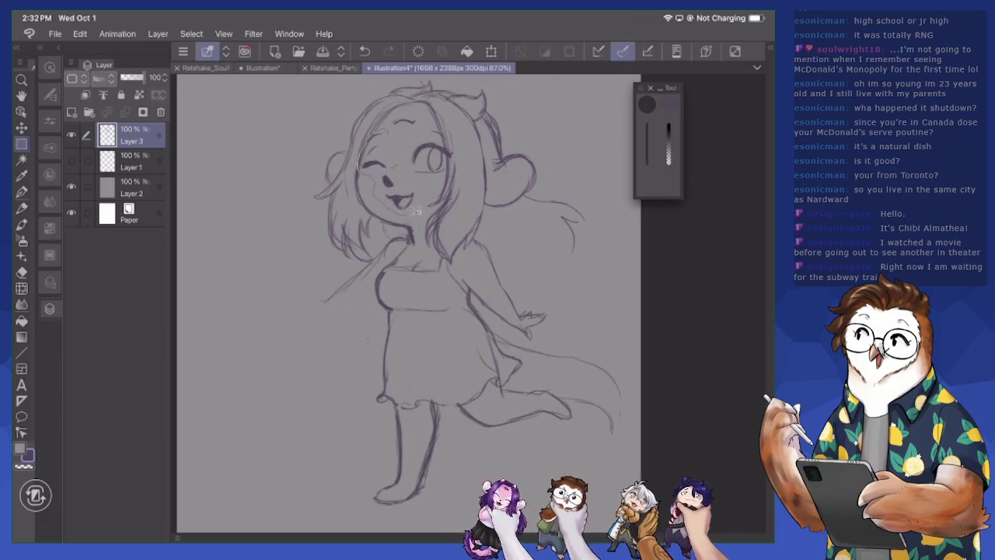
Lasso the face, shift it slightly down and left, confirm, then deselect
{"action": "left_click_drag", "start_coordinate": [462, 112], "coordinate": [358, 214]}
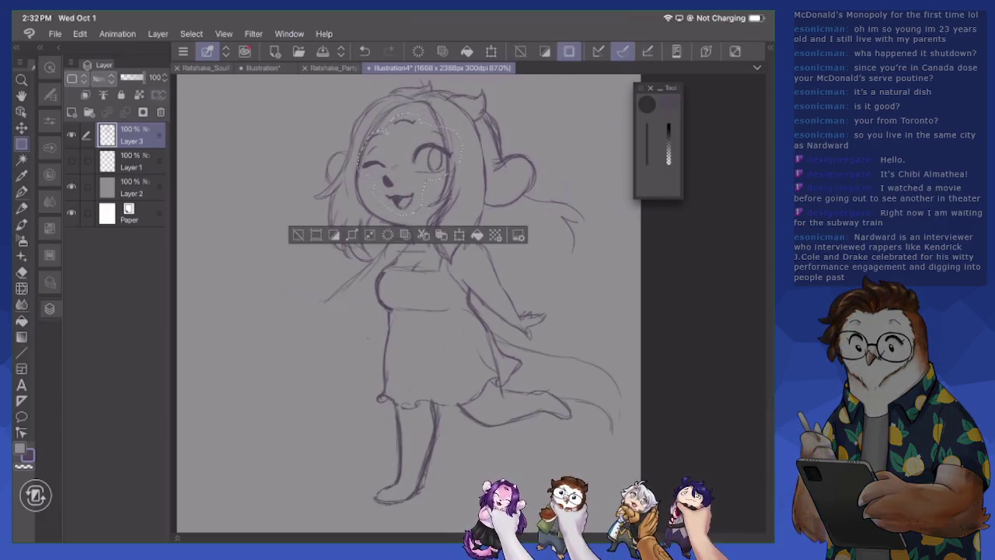
{"action": "key", "text": "ctrl+t"}
{"action": "left_click_drag", "start_coordinate": [410, 163], "coordinate": [408, 166]}
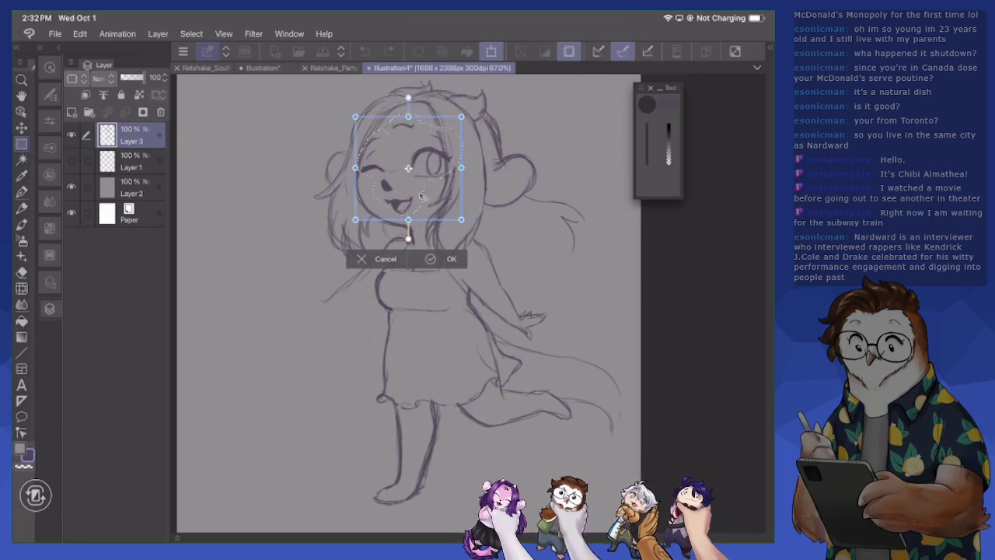
{"action": "left_click", "coordinate": [433, 258]}
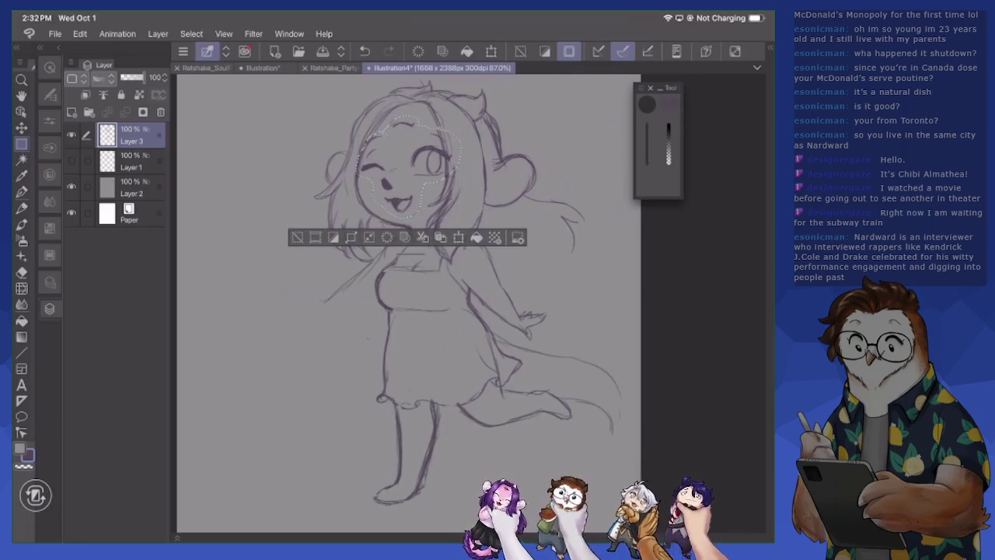
{"action": "key", "text": "ctrl+d"}
{"action": "key", "text": "ctrl+z"}
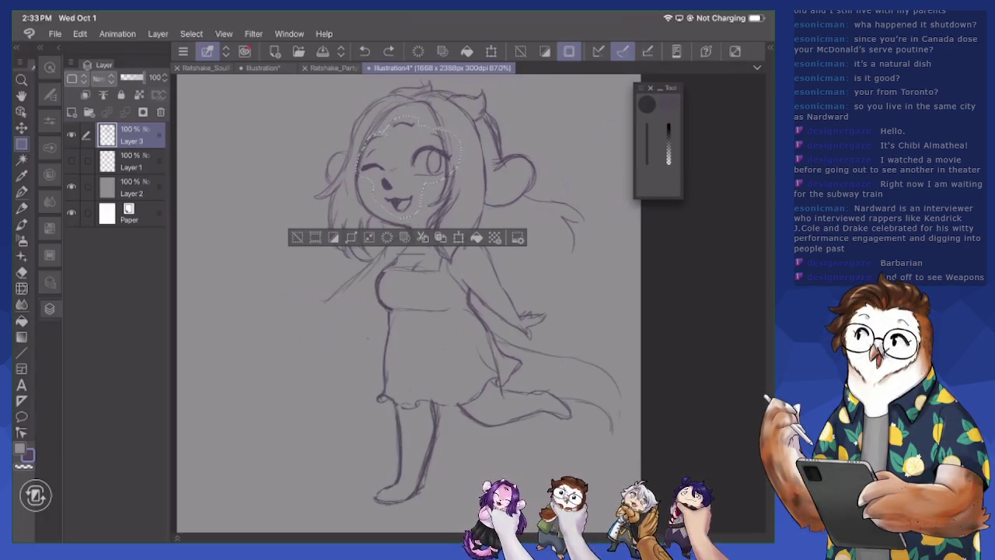
{"action": "key", "text": "ctrl+d"}
{"action": "scroll", "coordinate": [451, 303], "scroll_direction": "up", "scroll_amount": 3}
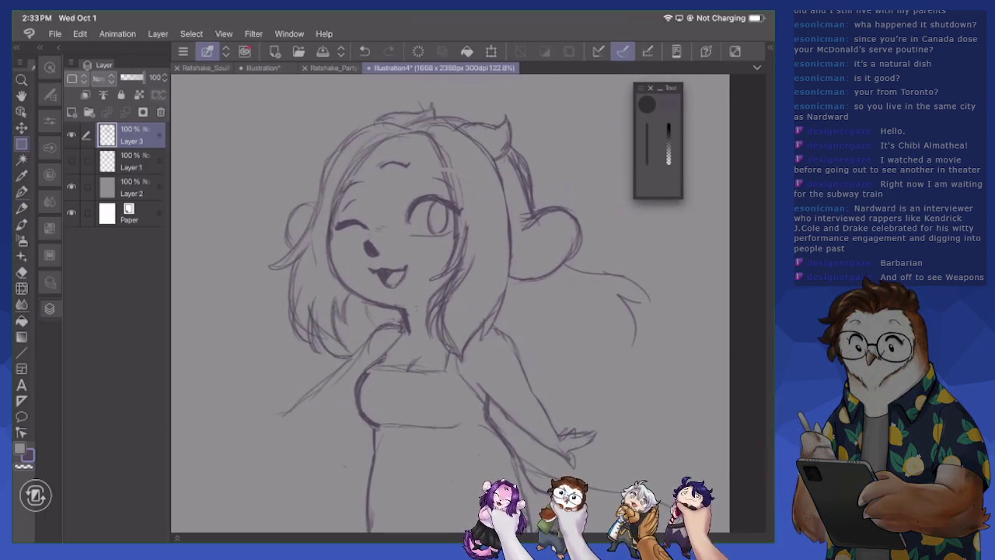
Add hair strands along the top, the right side and around the left ear
{"action": "key", "text": "p"}
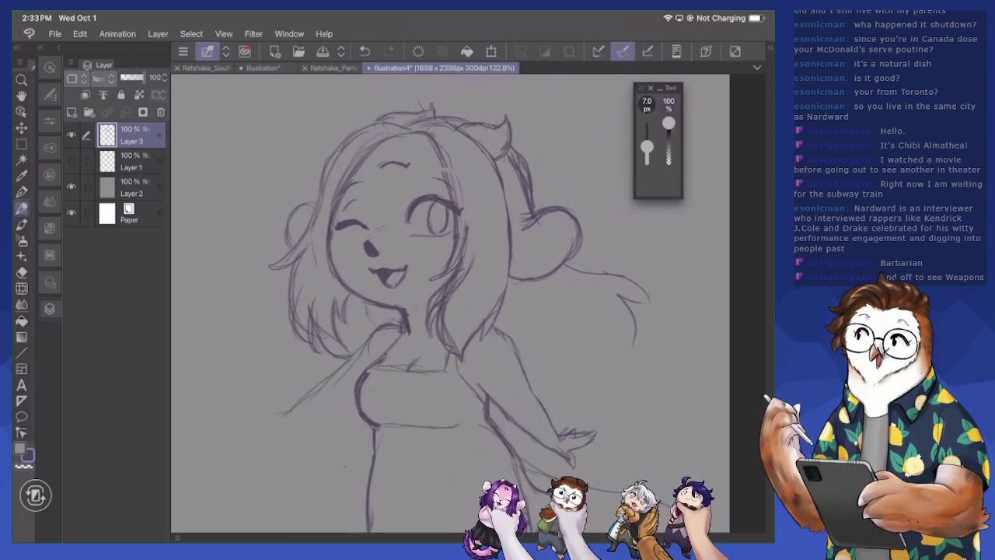
{"action": "mouse_move", "coordinate": [454, 204]}
{"action": "left_mouse_down"}
{"action": "mouse_move", "coordinate": [434, 150]}
{"action": "mouse_move", "coordinate": [406, 135]}
{"action": "mouse_move", "coordinate": [444, 123]}
{"action": "mouse_move", "coordinate": [422, 126]}
{"action": "left_mouse_up"}
{"action": "left_click_drag", "start_coordinate": [442, 135], "coordinate": [478, 131]}
{"action": "mouse_move", "coordinate": [404, 137]}
{"action": "left_mouse_down"}
{"action": "mouse_move", "coordinate": [347, 162]}
{"action": "mouse_move", "coordinate": [329, 182]}
{"action": "left_mouse_up"}
{"action": "left_click_drag", "start_coordinate": [382, 136], "coordinate": [362, 142]}
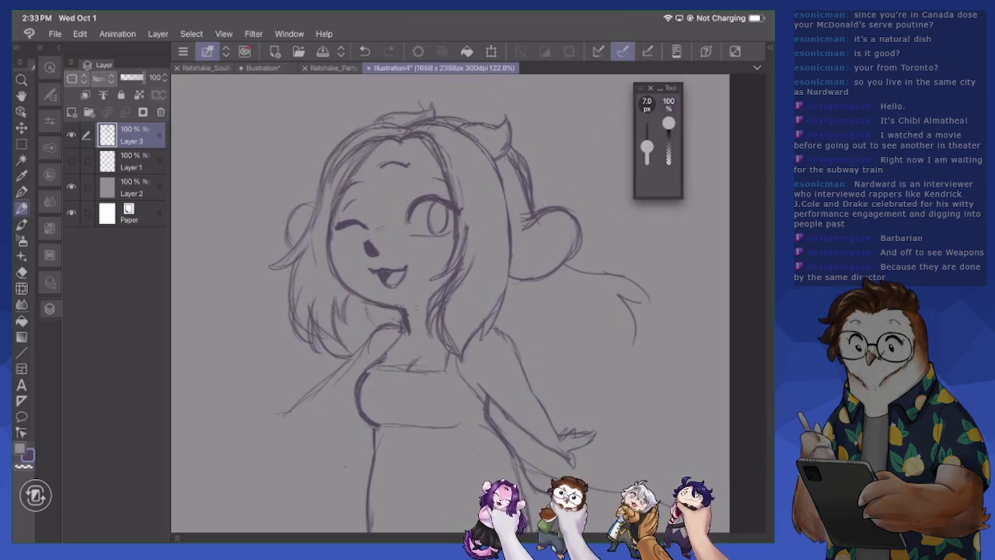
{"action": "left_click_drag", "start_coordinate": [529, 168], "coordinate": [543, 208]}
{"action": "mouse_move", "coordinate": [293, 226]}
{"action": "left_mouse_down"}
{"action": "mouse_move", "coordinate": [322, 202]}
{"action": "mouse_move", "coordinate": [303, 205]}
{"action": "mouse_move", "coordinate": [280, 259]}
{"action": "left_mouse_up"}
{"action": "mouse_move", "coordinate": [302, 243]}
{"action": "left_mouse_down"}
{"action": "mouse_move", "coordinate": [263, 269]}
{"action": "mouse_move", "coordinate": [311, 346]}
{"action": "mouse_move", "coordinate": [306, 356]}
{"action": "mouse_move", "coordinate": [326, 359]}
{"action": "left_mouse_up"}
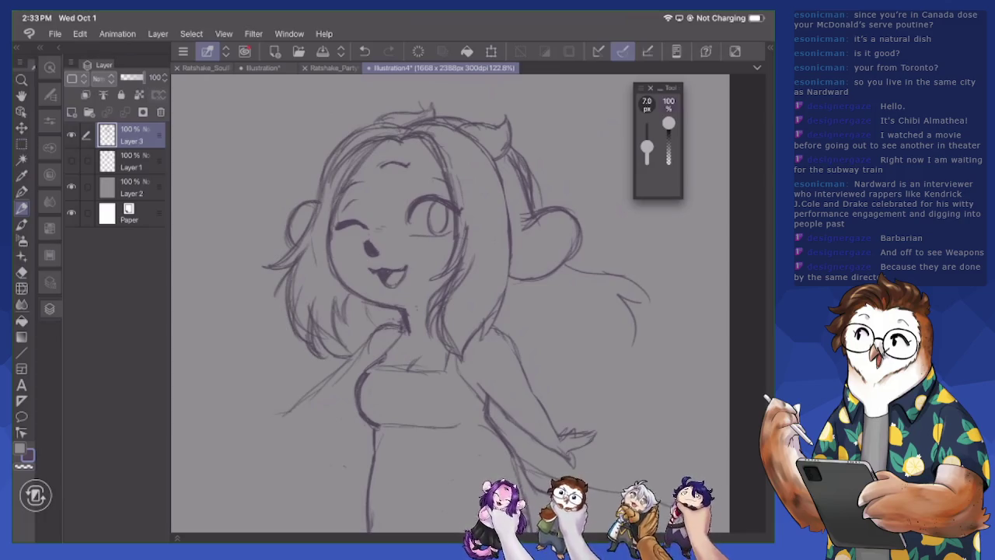
{"action": "mouse_move", "coordinate": [333, 295]}
{"action": "left_mouse_down"}
{"action": "mouse_move", "coordinate": [350, 333]}
{"action": "mouse_move", "coordinate": [366, 332]}
{"action": "left_mouse_up"}
Sketch strands along the hair's right edge
{"action": "left_click_drag", "start_coordinate": [471, 349], "coordinate": [465, 365]}
{"action": "left_click_drag", "start_coordinate": [464, 306], "coordinate": [473, 362]}
{"action": "left_click_drag", "start_coordinate": [472, 356], "coordinate": [470, 375]}
{"action": "left_click_drag", "start_coordinate": [482, 315], "coordinate": [468, 338]}
{"action": "left_click_drag", "start_coordinate": [476, 336], "coordinate": [471, 355]}
{"action": "left_click_drag", "start_coordinate": [508, 281], "coordinate": [504, 303]}
{"action": "left_click_drag", "start_coordinate": [514, 247], "coordinate": [500, 305]}
{"action": "left_click_drag", "start_coordinate": [515, 224], "coordinate": [503, 308]}
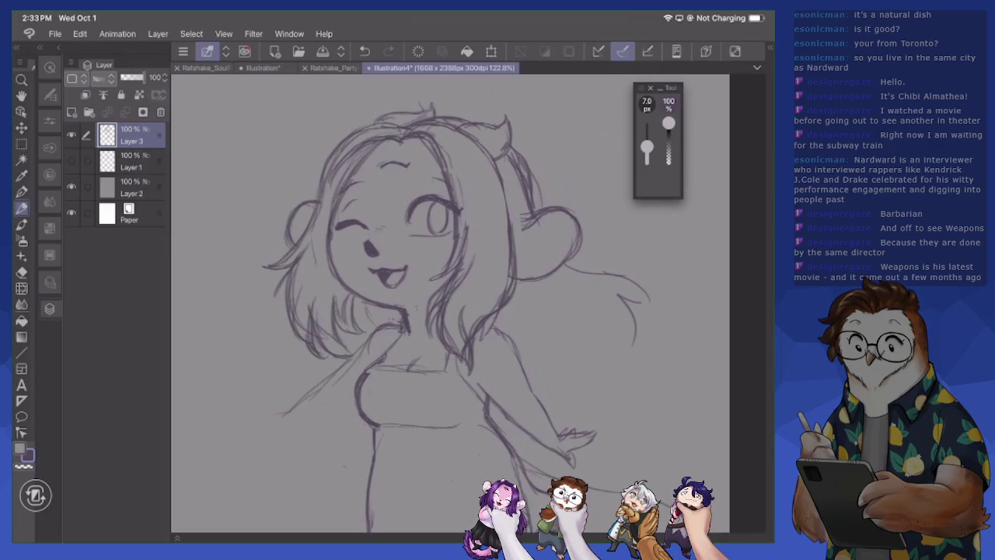
{"action": "left_click_drag", "start_coordinate": [507, 223], "coordinate": [509, 292]}
Erase the hair's right-edge lines and redraw that edge darker and cleaner
{"action": "key", "text": "e"}
{"action": "mouse_move", "coordinate": [513, 208]}
{"action": "left_mouse_down"}
{"action": "mouse_move", "coordinate": [499, 311]}
{"action": "mouse_move", "coordinate": [488, 335]}
{"action": "mouse_move", "coordinate": [474, 336]}
{"action": "mouse_move", "coordinate": [468, 366]}
{"action": "mouse_move", "coordinate": [445, 317]}
{"action": "mouse_move", "coordinate": [454, 344]}
{"action": "left_mouse_up"}
{"action": "mouse_move", "coordinate": [465, 303]}
{"action": "left_mouse_down"}
{"action": "mouse_move", "coordinate": [479, 265]}
{"action": "mouse_move", "coordinate": [459, 333]}
{"action": "left_mouse_up"}
{"action": "left_click_drag", "start_coordinate": [470, 340], "coordinate": [466, 351]}
{"action": "key", "text": "p"}
{"action": "left_click_drag", "start_coordinate": [471, 309], "coordinate": [471, 350]}
{"action": "left_click_drag", "start_coordinate": [504, 311], "coordinate": [476, 327]}
{"action": "left_click_drag", "start_coordinate": [517, 283], "coordinate": [505, 308]}
{"action": "left_click_drag", "start_coordinate": [515, 282], "coordinate": [496, 306]}
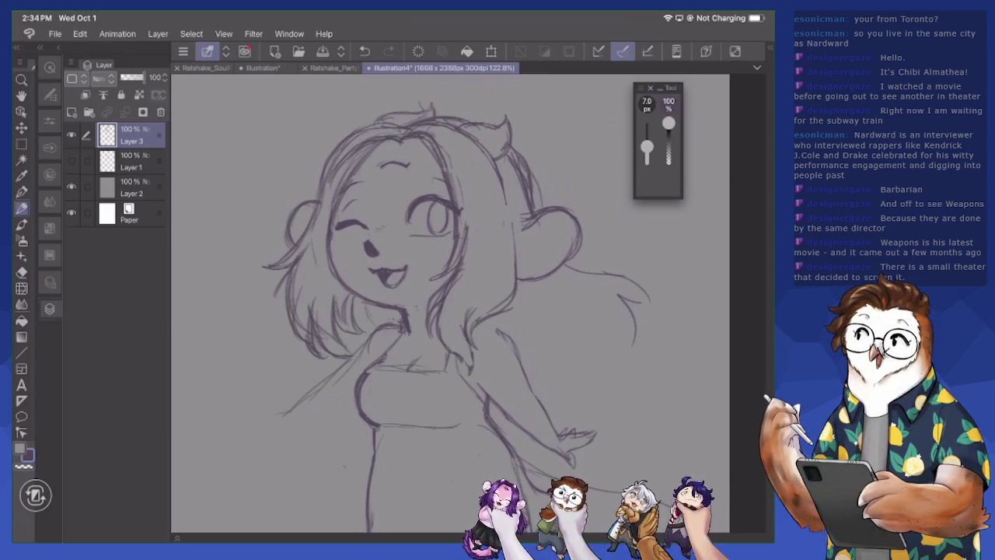
Add short strands along the right side of the hair
{"action": "key", "text": "e"}
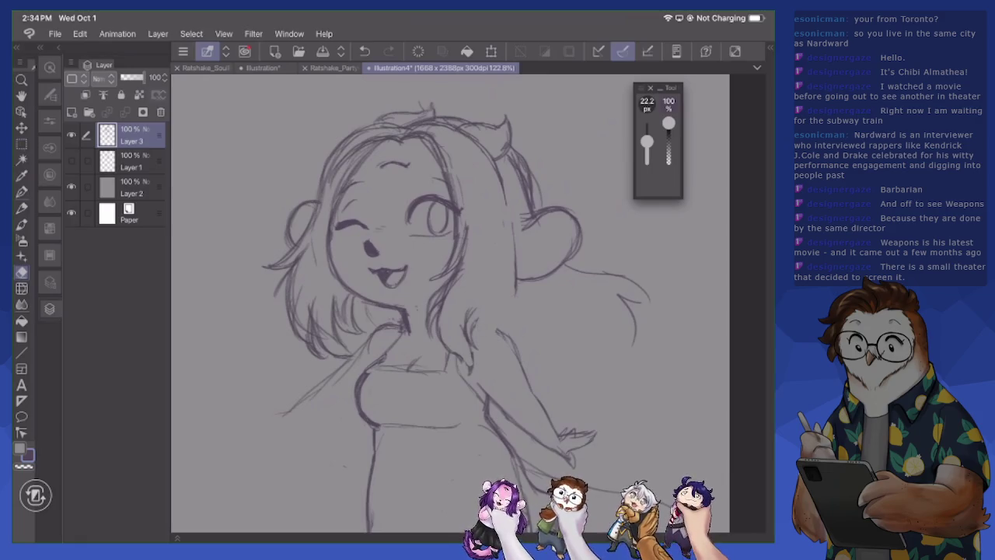
{"action": "key", "text": "p"}
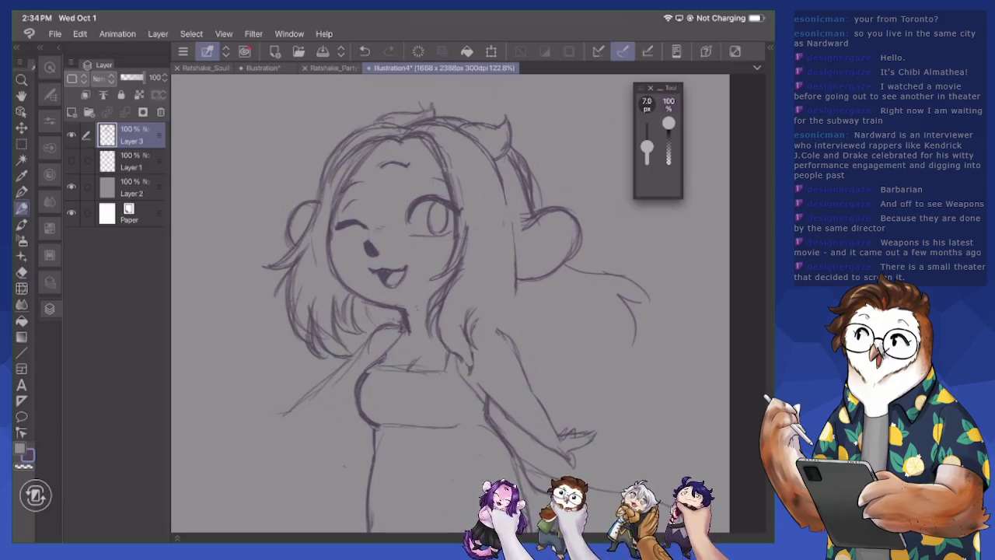
{"action": "key", "text": "e"}
{"action": "key", "text": "p"}
{"action": "left_click_drag", "start_coordinate": [484, 304], "coordinate": [473, 343]}
{"action": "mouse_move", "coordinate": [493, 293]}
{"action": "left_mouse_down"}
{"action": "mouse_move", "coordinate": [476, 336]}
{"action": "mouse_move", "coordinate": [500, 316]}
{"action": "left_mouse_up"}
{"action": "left_click_drag", "start_coordinate": [507, 216], "coordinate": [521, 306]}
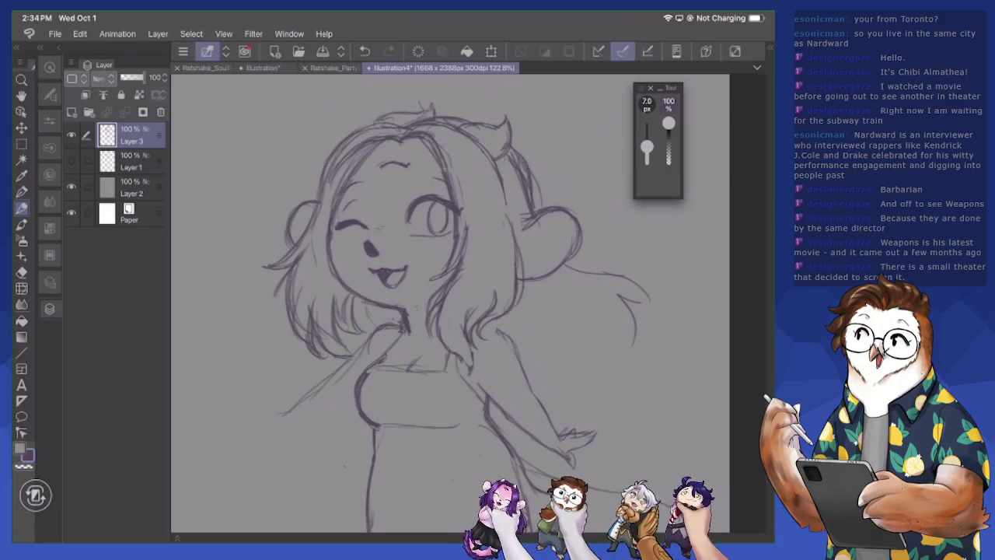
Sketch more right-side hair strands, then erase to trim them
{"action": "key", "text": "e"}
{"action": "key", "text": "p"}
{"action": "left_click_drag", "start_coordinate": [505, 215], "coordinate": [518, 276]}
{"action": "key", "text": "e"}
{"action": "mouse_move", "coordinate": [512, 214]}
{"action": "left_mouse_down"}
{"action": "mouse_move", "coordinate": [520, 303]}
{"action": "mouse_move", "coordinate": [498, 331]}
{"action": "mouse_move", "coordinate": [465, 336]}
{"action": "mouse_move", "coordinate": [474, 370]}
{"action": "left_mouse_up"}
Add strands near the right ear and touch up the left ear outline
{"action": "key", "text": "p"}
{"action": "mouse_move", "coordinate": [469, 305]}
{"action": "left_mouse_down"}
{"action": "mouse_move", "coordinate": [488, 347]}
{"action": "mouse_move", "coordinate": [501, 317]}
{"action": "mouse_move", "coordinate": [515, 313]}
{"action": "mouse_move", "coordinate": [520, 274]}
{"action": "left_mouse_up"}
{"action": "mouse_move", "coordinate": [507, 205]}
{"action": "left_mouse_down"}
{"action": "mouse_move", "coordinate": [530, 247]}
{"action": "mouse_move", "coordinate": [544, 249]}
{"action": "mouse_move", "coordinate": [499, 348]}
{"action": "left_mouse_up"}
{"action": "mouse_move", "coordinate": [536, 238]}
{"action": "left_mouse_down"}
{"action": "mouse_move", "coordinate": [519, 237]}
{"action": "mouse_move", "coordinate": [515, 219]}
{"action": "mouse_move", "coordinate": [538, 238]}
{"action": "mouse_move", "coordinate": [528, 269]}
{"action": "left_mouse_up"}
{"action": "left_click_drag", "start_coordinate": [299, 213], "coordinate": [314, 204]}
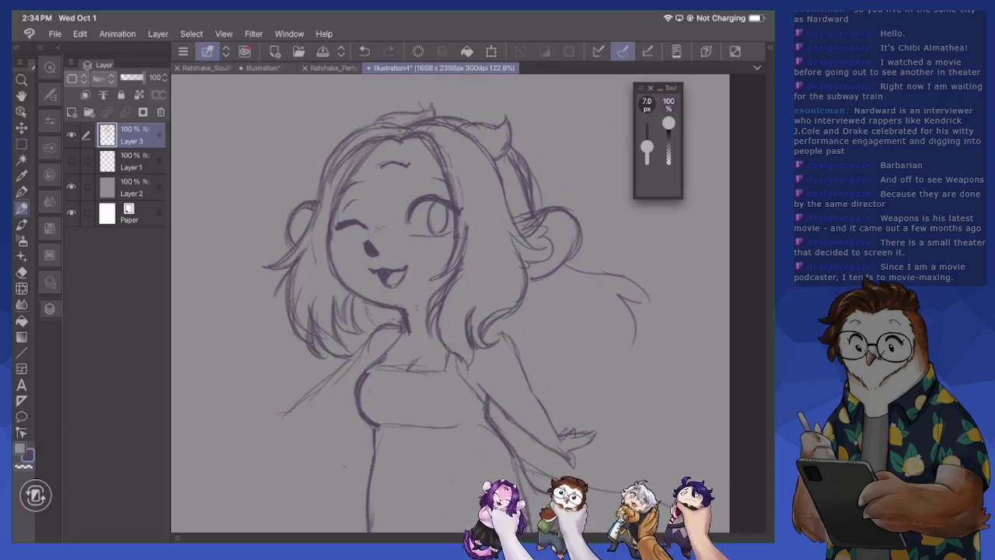
{"action": "scroll", "coordinate": [410, 303], "scroll_direction": "down", "scroll_amount": 5}
Add a faint left-shoulder line and clean up the arm line beside the skirt
{"action": "scroll", "coordinate": [409, 303], "scroll_direction": "down", "scroll_amount": 2}
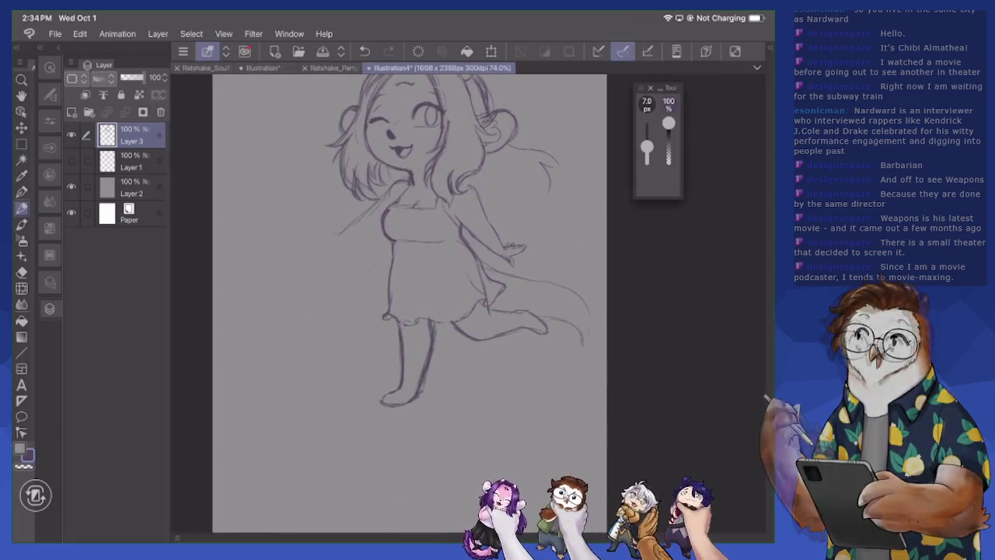
{"action": "scroll", "coordinate": [404, 304], "scroll_direction": "up", "scroll_amount": 3}
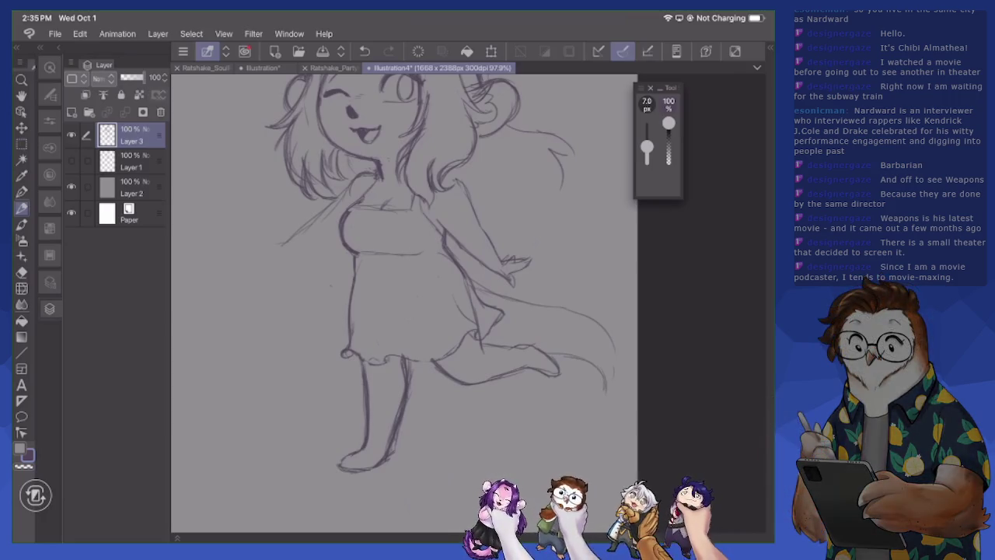
{"action": "key", "text": "e"}
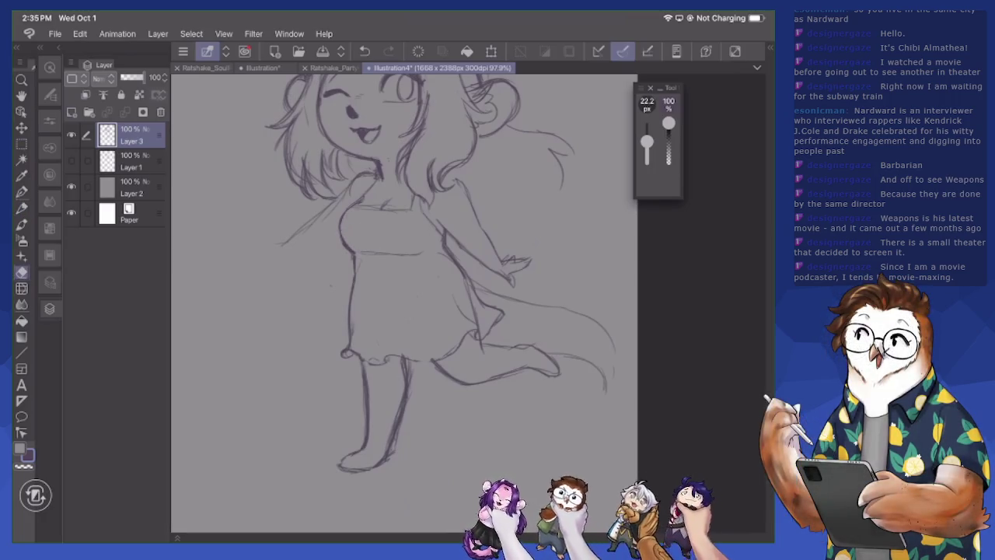
{"action": "key", "text": "p"}
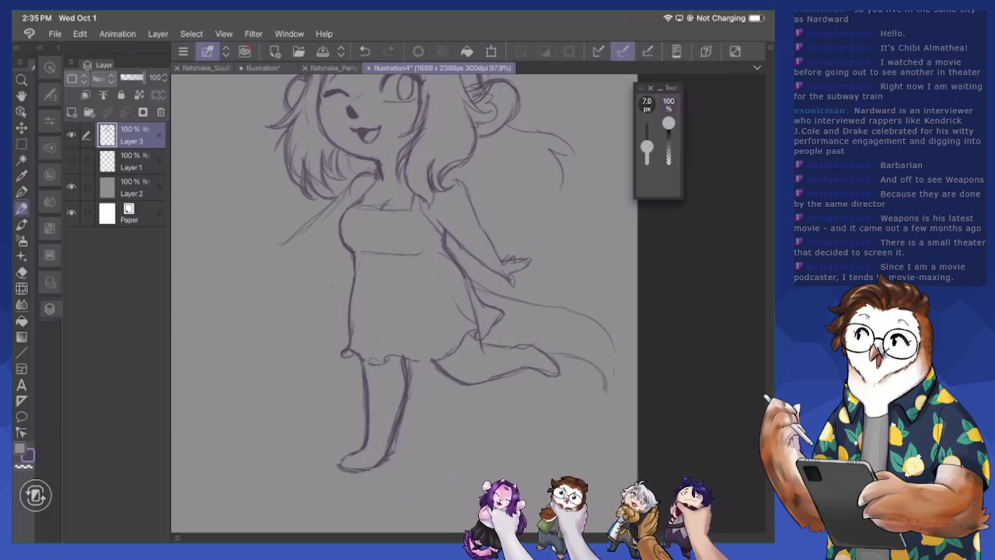
{"action": "mouse_move", "coordinate": [337, 230]}
{"action": "left_mouse_down"}
{"action": "mouse_move", "coordinate": [357, 201]}
{"action": "mouse_move", "coordinate": [336, 235]}
{"action": "left_mouse_up"}
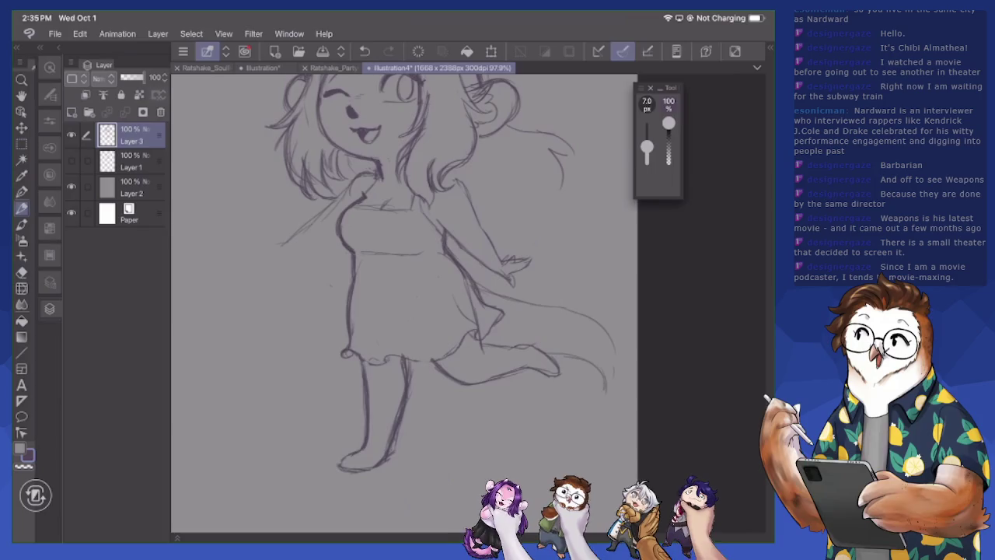
{"action": "key", "text": "e"}
{"action": "left_click_drag", "start_coordinate": [476, 330], "coordinate": [463, 274]}
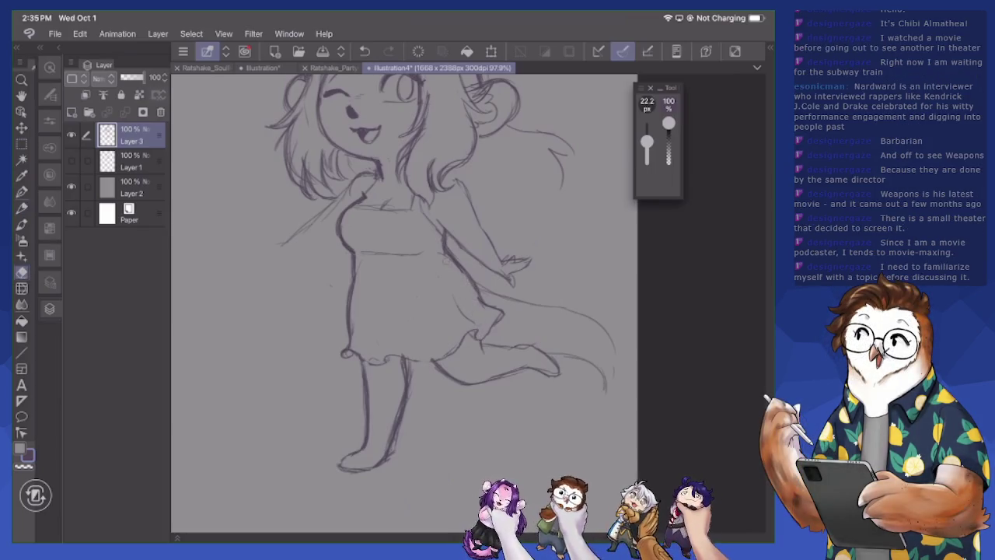
{"action": "key", "text": "p"}
{"action": "mouse_move", "coordinate": [468, 291]}
{"action": "left_mouse_down"}
{"action": "mouse_move", "coordinate": [487, 308]}
{"action": "mouse_move", "coordinate": [422, 347]}
{"action": "mouse_move", "coordinate": [443, 355]}
{"action": "left_mouse_up"}
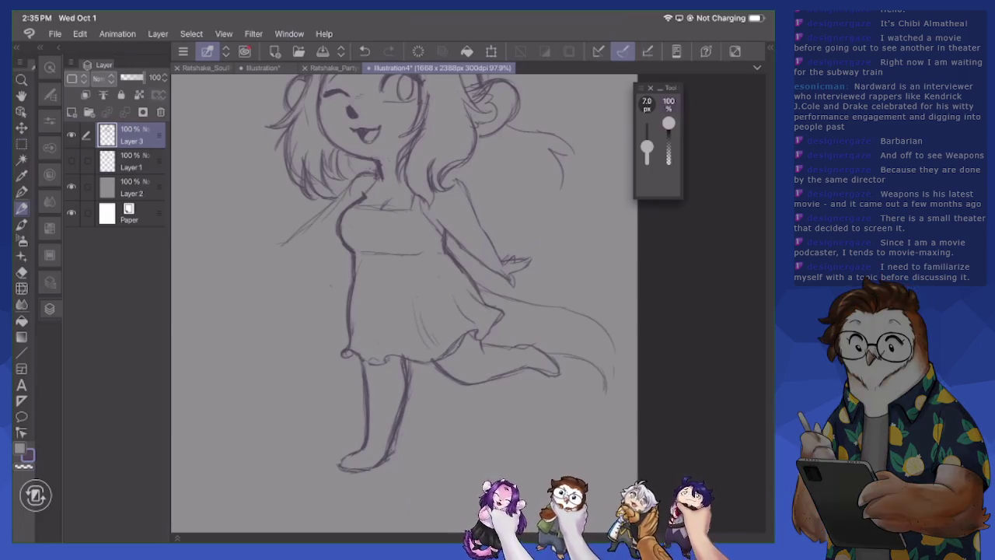
Strengthen the foot outline and darken the raised leg's outline
{"action": "key", "text": "e"}
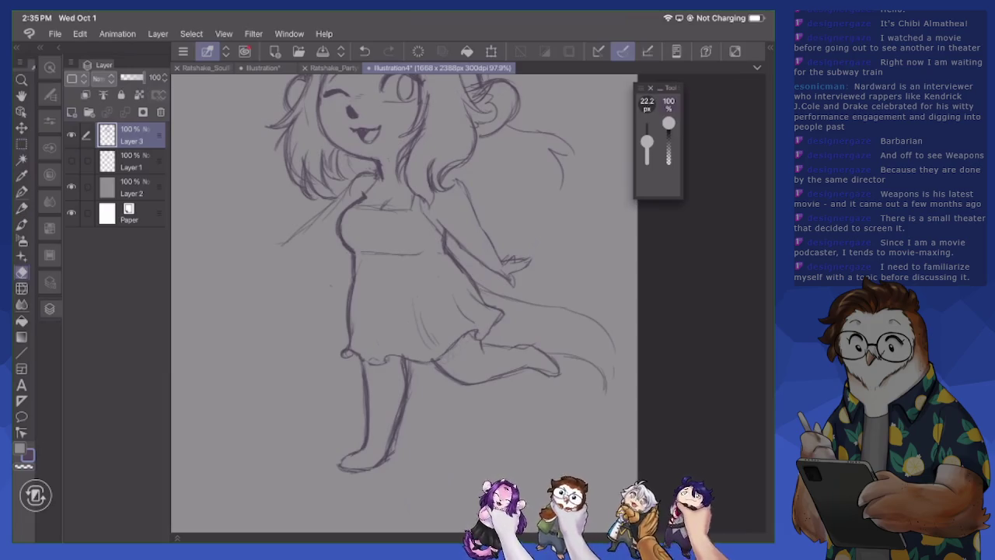
{"action": "key", "text": "p"}
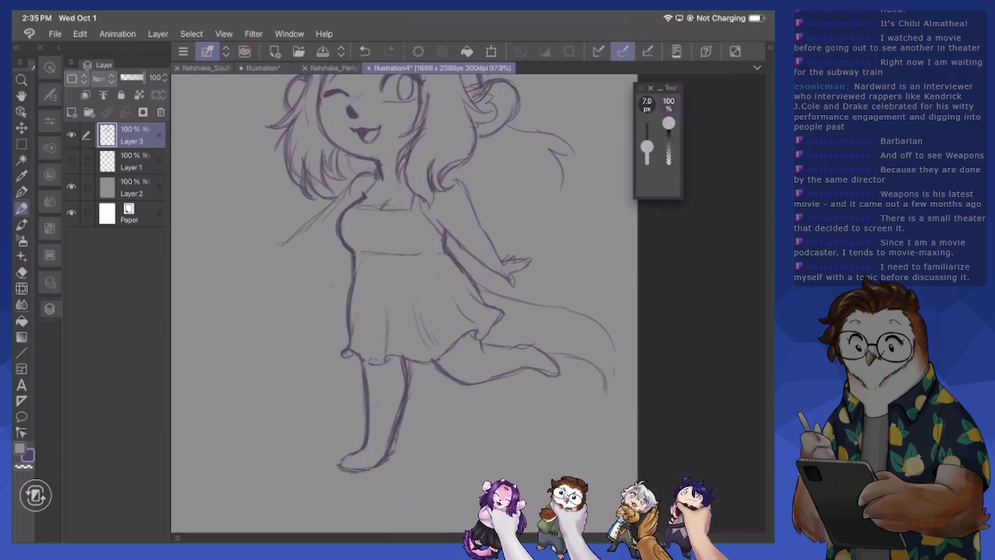
{"action": "left_click_drag", "start_coordinate": [368, 452], "coordinate": [385, 450]}
{"action": "mouse_move", "coordinate": [510, 355]}
{"action": "left_mouse_down"}
{"action": "mouse_move", "coordinate": [540, 345]}
{"action": "mouse_move", "coordinate": [507, 340]}
{"action": "mouse_move", "coordinate": [545, 351]}
{"action": "mouse_move", "coordinate": [546, 379]}
{"action": "left_mouse_up"}
{"action": "key", "text": "e"}
{"action": "key", "text": "p"}
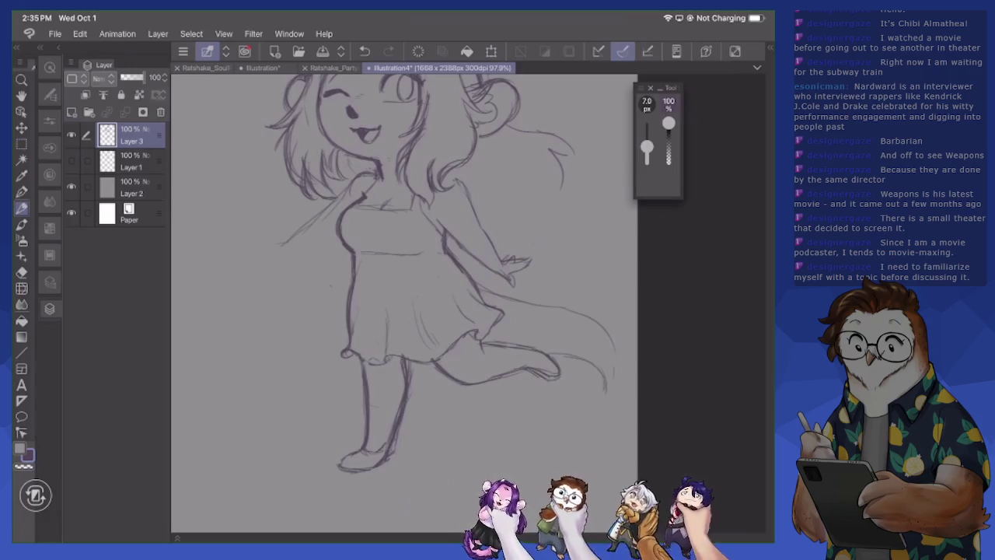
{"action": "left_click_drag", "start_coordinate": [499, 347], "coordinate": [535, 350]}
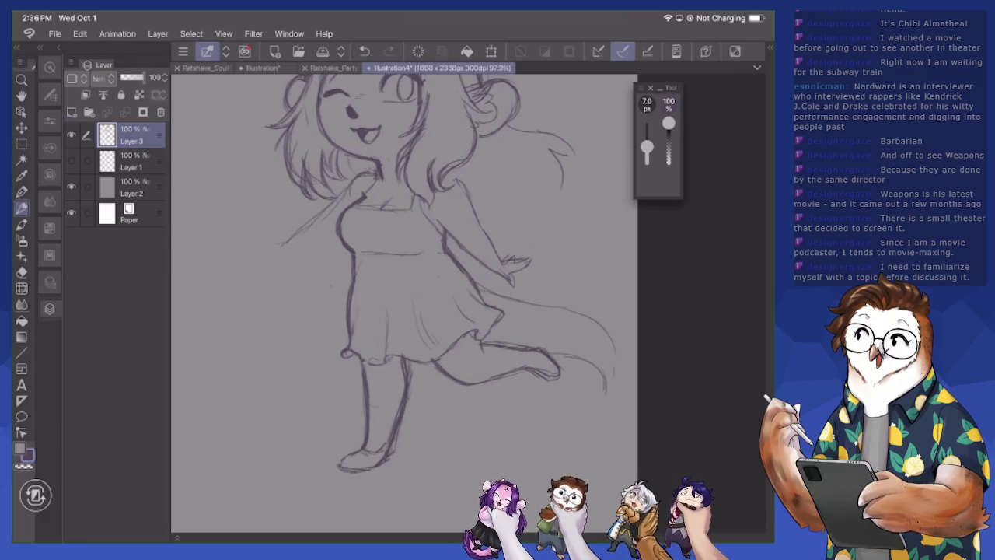
{"action": "scroll", "coordinate": [440, 303], "scroll_direction": "up", "scroll_amount": 2}
Erase and redraw the lower-left hair strands, darkening the strand beside the cheek
{"action": "scroll", "coordinate": [440, 303], "scroll_direction": "up", "scroll_amount": 3}
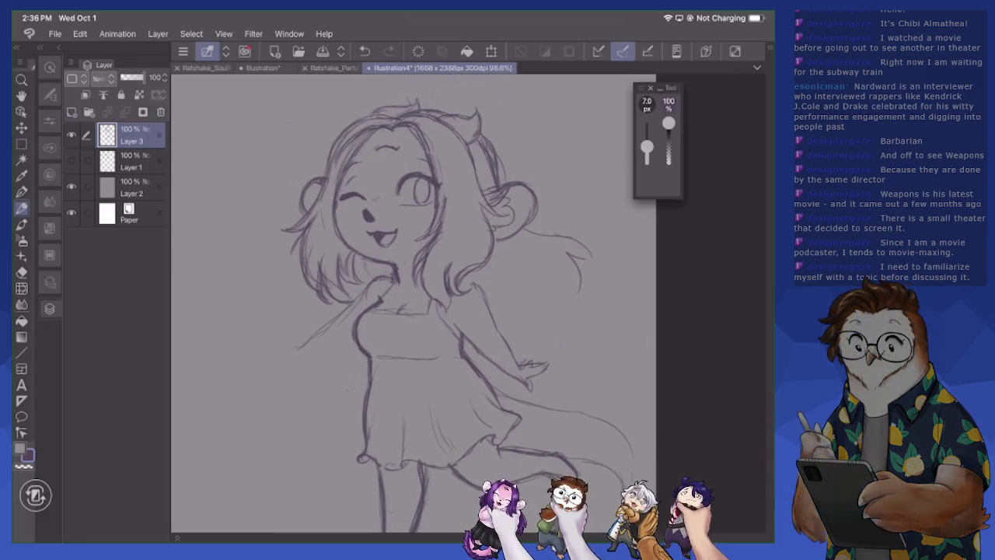
{"action": "left_click_drag", "start_coordinate": [328, 292], "coordinate": [360, 289]}
{"action": "key", "text": "e"}
{"action": "left_click_drag", "start_coordinate": [341, 233], "coordinate": [328, 297]}
{"action": "mouse_move", "coordinate": [333, 256]}
{"action": "left_mouse_down"}
{"action": "mouse_move", "coordinate": [319, 299]}
{"action": "mouse_move", "coordinate": [302, 257]}
{"action": "mouse_move", "coordinate": [308, 279]}
{"action": "left_mouse_up"}
{"action": "key", "text": "p"}
{"action": "left_click_drag", "start_coordinate": [311, 264], "coordinate": [331, 303]}
{"action": "mouse_move", "coordinate": [339, 283]}
{"action": "left_mouse_down"}
{"action": "mouse_move", "coordinate": [332, 299]}
{"action": "mouse_move", "coordinate": [339, 288]}
{"action": "left_mouse_up"}
{"action": "left_click_drag", "start_coordinate": [339, 281], "coordinate": [325, 302]}
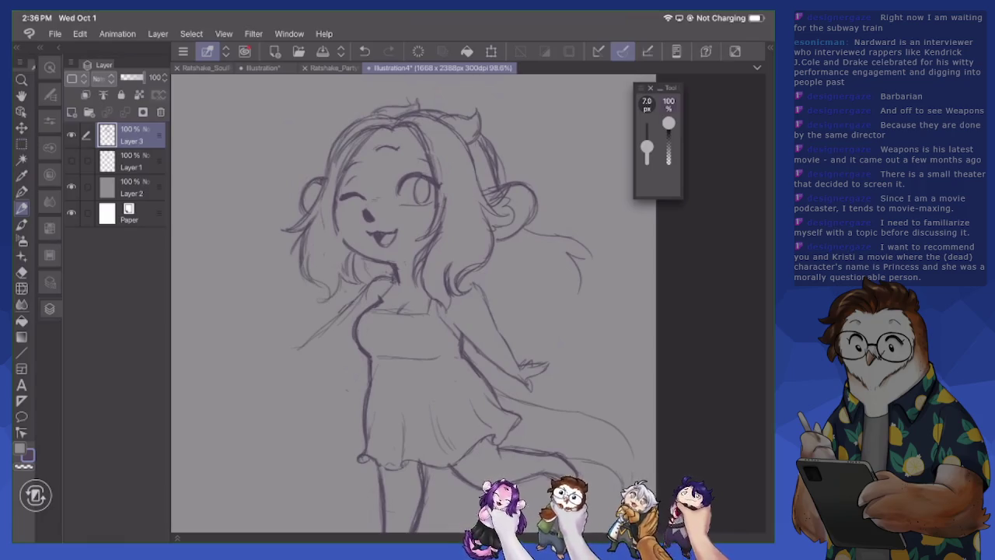
{"action": "left_click_drag", "start_coordinate": [342, 227], "coordinate": [335, 242]}
Dot freckles onto the cheek and fill in the open eye's pupil
{"action": "left_click", "coordinate": [413, 216]}
{"action": "left_click", "coordinate": [419, 220]}
{"action": "left_click_drag", "start_coordinate": [419, 187], "coordinate": [422, 194]}
{"action": "scroll", "coordinate": [419, 303], "scroll_direction": "down", "scroll_amount": 3}
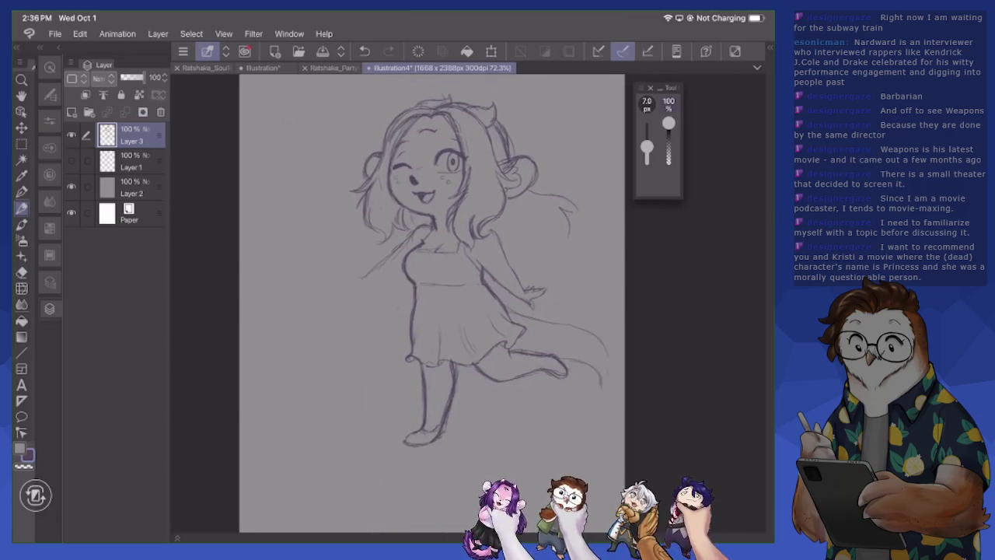
Sketch wavy strands on the head's right side and near the arm, darkening the shoulder line
{"action": "left_click_drag", "start_coordinate": [516, 273], "coordinate": [544, 252]}
{"action": "mouse_move", "coordinate": [521, 194]}
{"action": "left_mouse_down"}
{"action": "mouse_move", "coordinate": [549, 187]}
{"action": "mouse_move", "coordinate": [575, 229]}
{"action": "mouse_move", "coordinate": [556, 236]}
{"action": "left_mouse_up"}
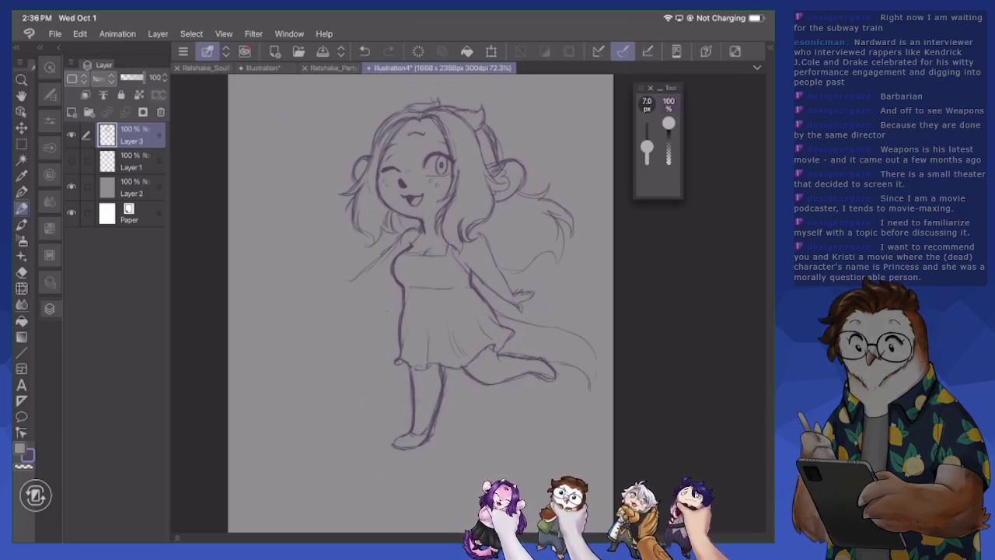
{"action": "mouse_move", "coordinate": [518, 277]}
{"action": "left_mouse_down"}
{"action": "mouse_move", "coordinate": [548, 260]}
{"action": "mouse_move", "coordinate": [549, 286]}
{"action": "left_mouse_up"}
{"action": "left_click_drag", "start_coordinate": [402, 214], "coordinate": [394, 233]}
{"action": "left_click_drag", "start_coordinate": [420, 295], "coordinate": [360, 295]}
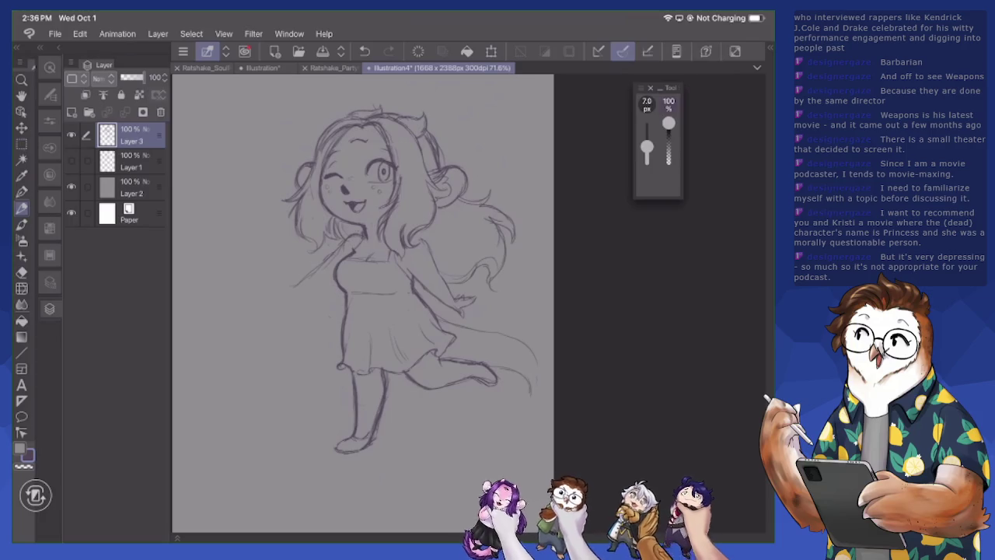
{"action": "left_click", "coordinate": [50, 67]}
Mirror the canvas view and add a short stroke on the torso
{"action": "left_click", "coordinate": [101, 381]}
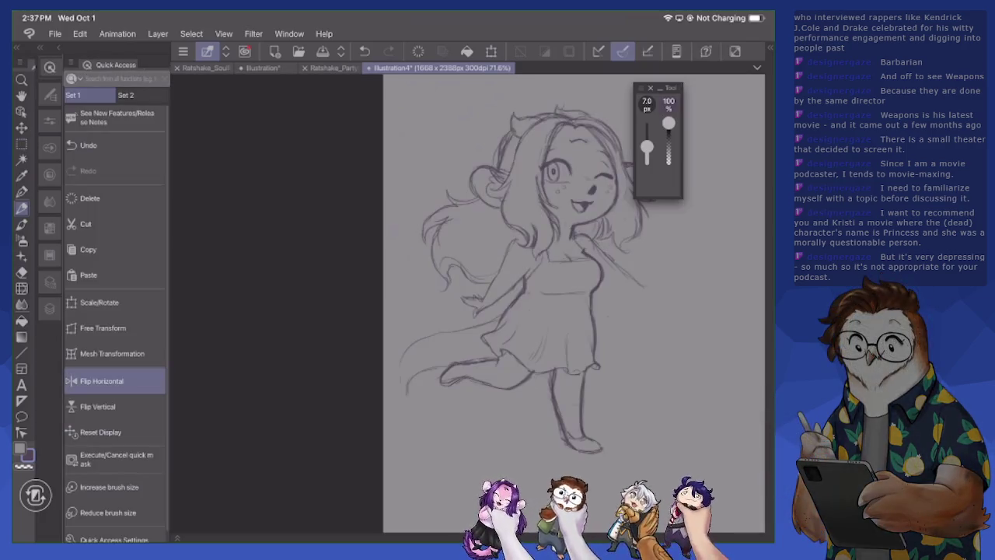
{"action": "left_click_drag", "start_coordinate": [529, 280], "coordinate": [443, 307]}
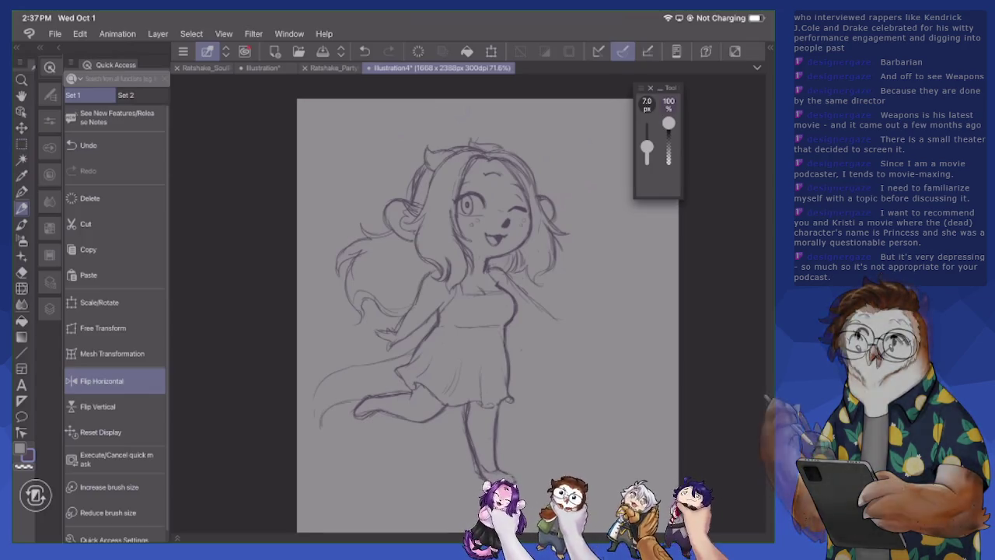
{"action": "left_click_drag", "start_coordinate": [444, 297], "coordinate": [434, 311]}
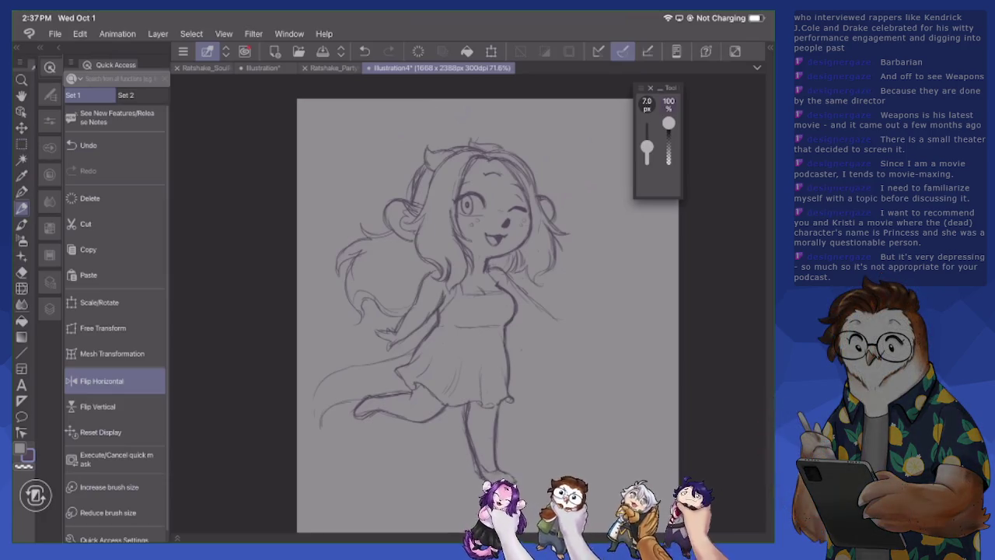
{"action": "key", "text": "e"}
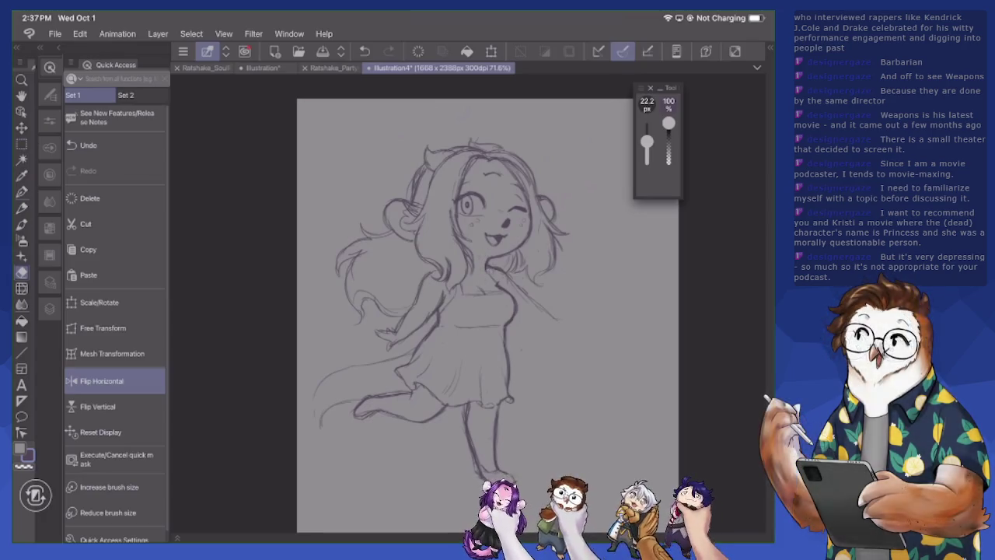
{"action": "key", "text": "p"}
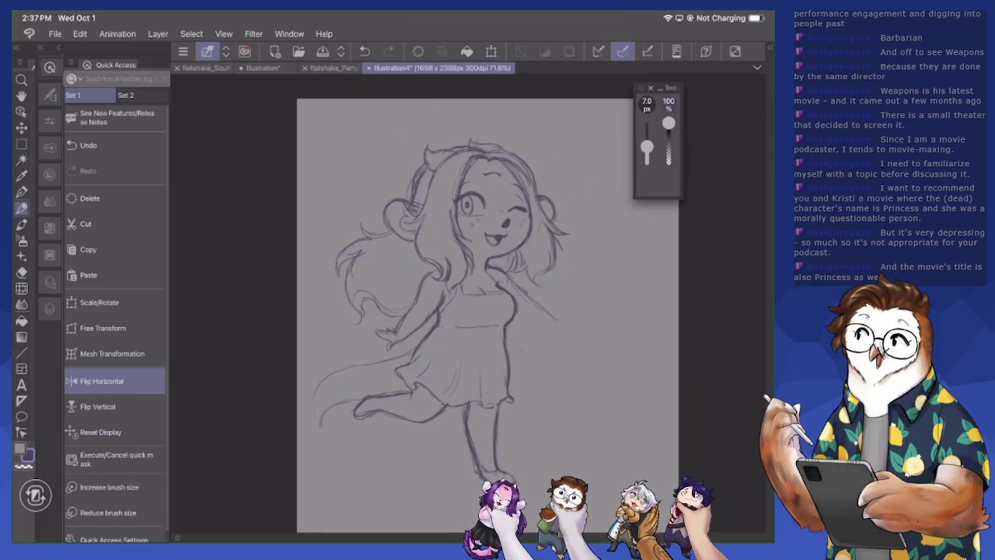
Sketch and darken the curving hair and tail lines at lower left
{"action": "mouse_move", "coordinate": [319, 390]}
{"action": "left_mouse_down"}
{"action": "mouse_move", "coordinate": [312, 426]}
{"action": "mouse_move", "coordinate": [322, 426]}
{"action": "left_mouse_up"}
{"action": "mouse_move", "coordinate": [321, 417]}
{"action": "left_mouse_down"}
{"action": "mouse_move", "coordinate": [361, 389]}
{"action": "mouse_move", "coordinate": [403, 389]}
{"action": "left_mouse_up"}
{"action": "mouse_move", "coordinate": [415, 343]}
{"action": "left_mouse_down"}
{"action": "mouse_move", "coordinate": [311, 398]}
{"action": "mouse_move", "coordinate": [312, 428]}
{"action": "mouse_move", "coordinate": [335, 426]}
{"action": "mouse_move", "coordinate": [338, 409]}
{"action": "mouse_move", "coordinate": [322, 429]}
{"action": "mouse_move", "coordinate": [353, 390]}
{"action": "mouse_move", "coordinate": [391, 383]}
{"action": "mouse_move", "coordinate": [391, 361]}
{"action": "mouse_move", "coordinate": [335, 373]}
{"action": "mouse_move", "coordinate": [316, 395]}
{"action": "left_mouse_up"}
{"action": "key", "text": "e"}
{"action": "key", "text": "p"}
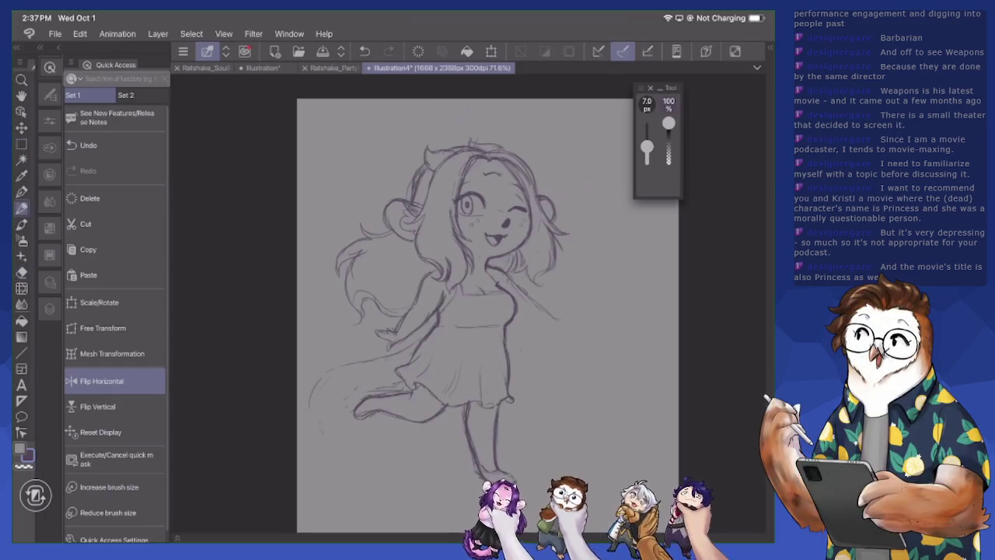
{"action": "mouse_move", "coordinate": [360, 358]}
{"action": "left_mouse_down"}
{"action": "mouse_move", "coordinate": [379, 350]}
{"action": "mouse_move", "coordinate": [325, 363]}
{"action": "left_mouse_up"}
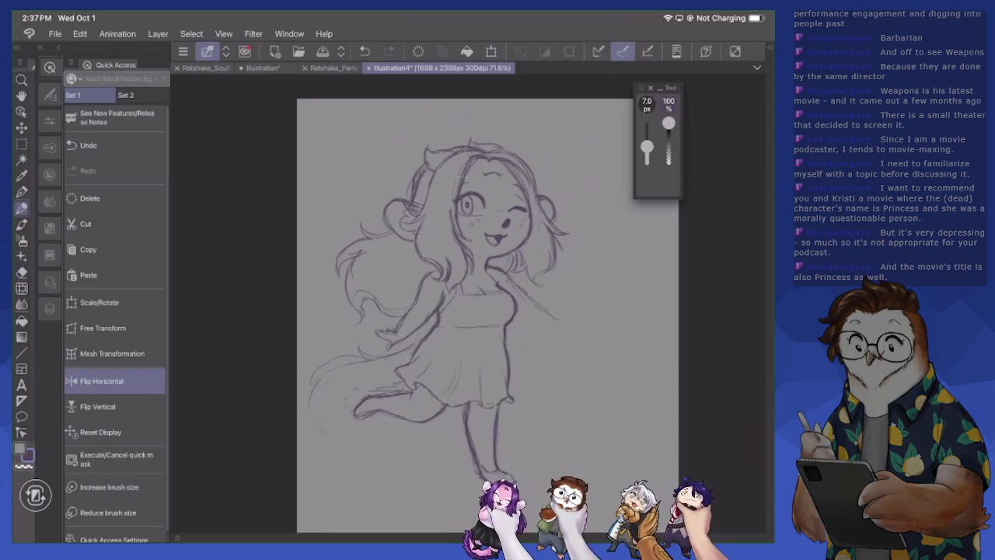
Shift the sketch right and down, then redraw the outstretched arm and hand
{"action": "key", "text": "k"}
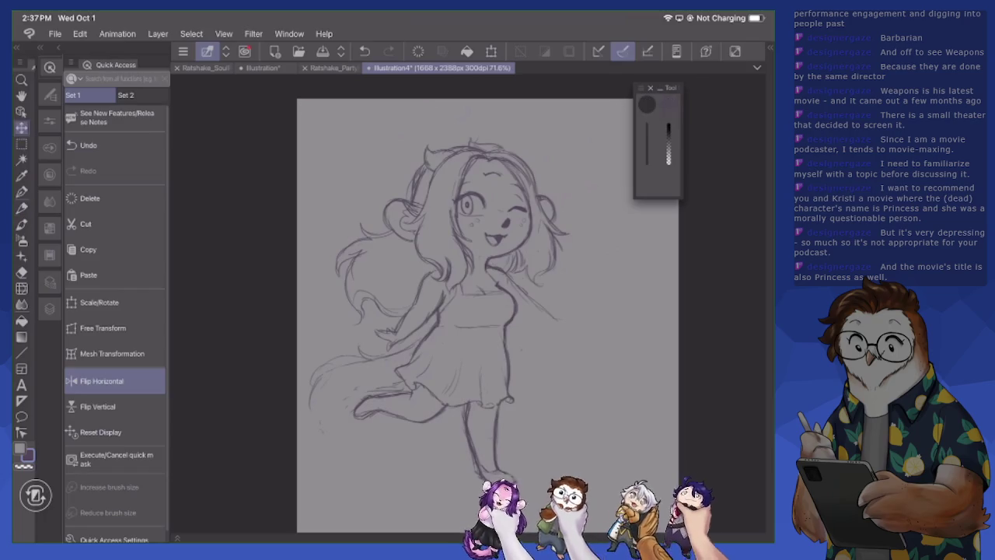
{"action": "left_click_drag", "start_coordinate": [451, 311], "coordinate": [490, 329]}
{"action": "key", "text": "p"}
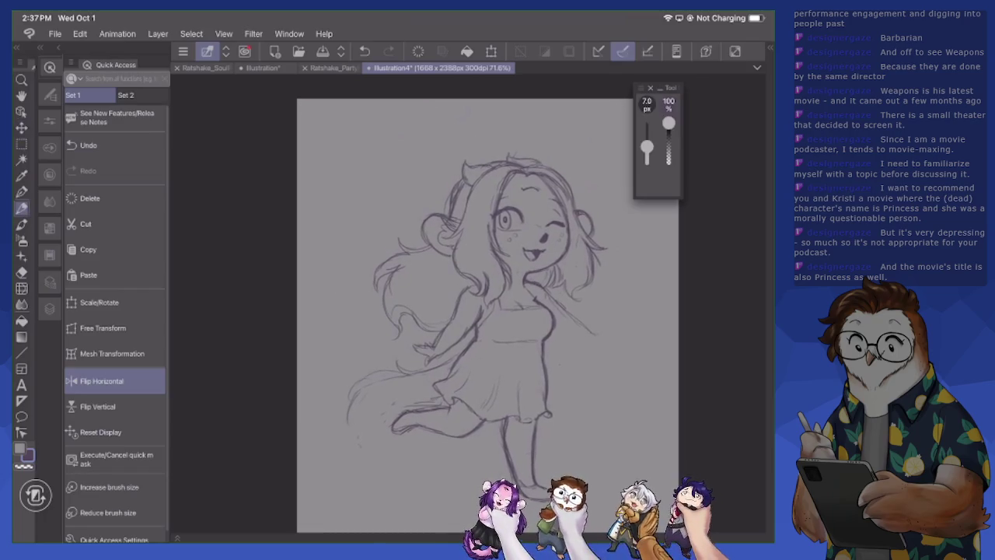
{"action": "left_click_drag", "start_coordinate": [576, 318], "coordinate": [595, 331]}
{"action": "mouse_move", "coordinate": [608, 327]}
{"action": "left_mouse_down"}
{"action": "mouse_move", "coordinate": [615, 313]}
{"action": "mouse_move", "coordinate": [601, 322]}
{"action": "left_mouse_up"}
{"action": "key", "text": "e"}
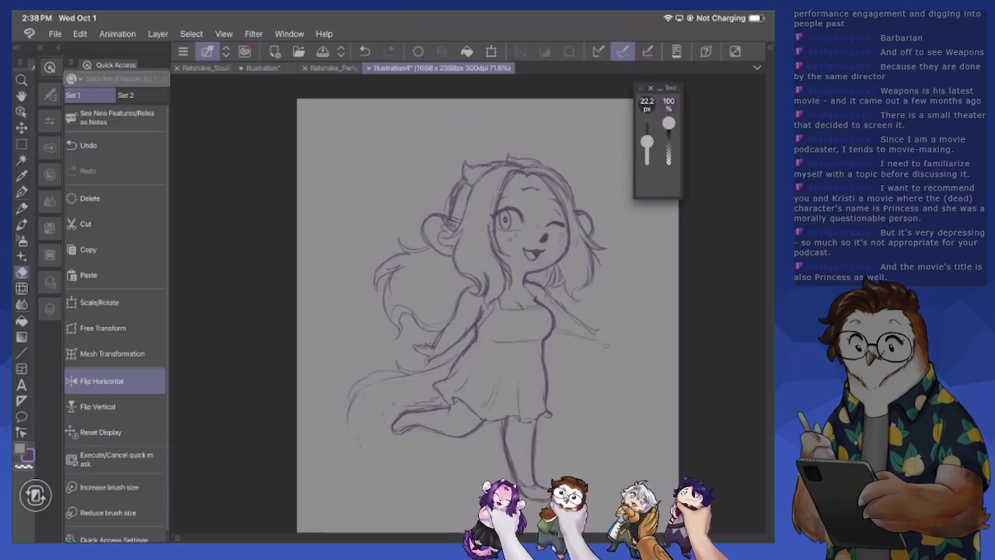
{"action": "key", "text": "p"}
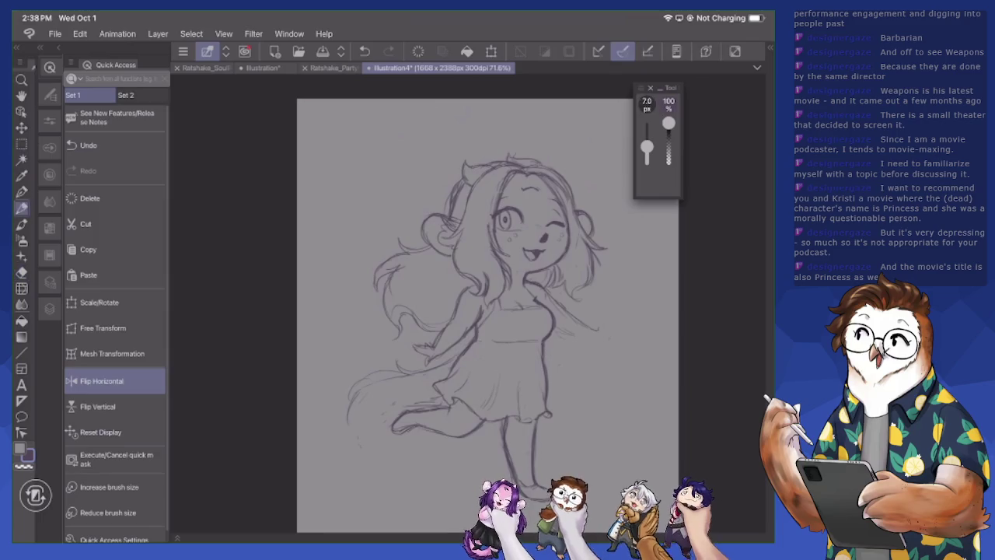
{"action": "left_click_drag", "start_coordinate": [601, 331], "coordinate": [615, 320]}
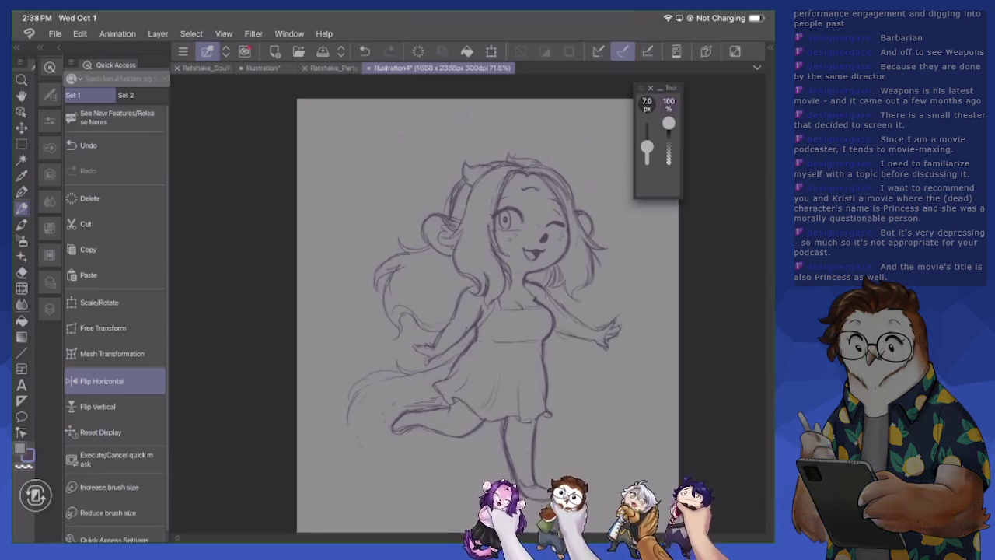
Draw a short line on the dress with the 7.0 px pencil
{"action": "key", "text": "e"}
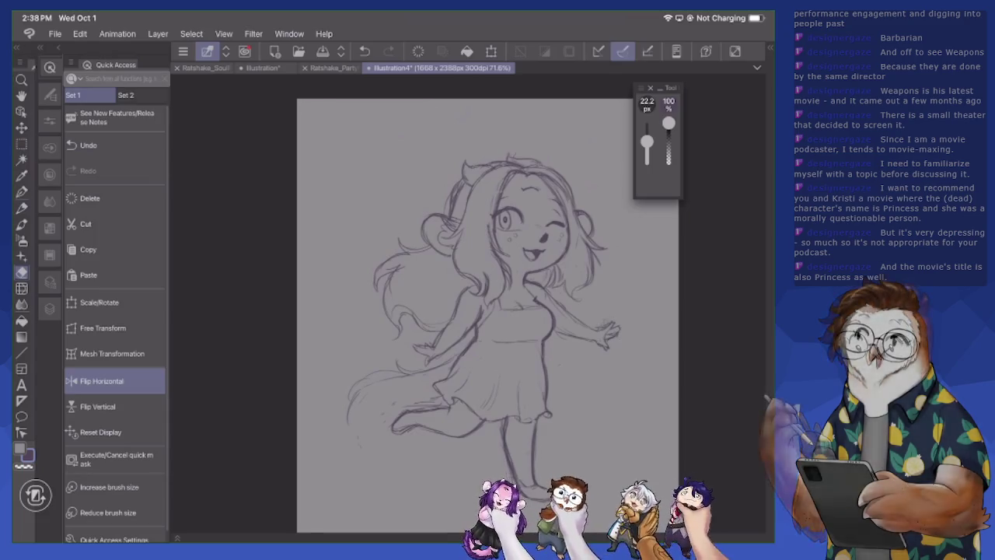
{"action": "key", "text": "p"}
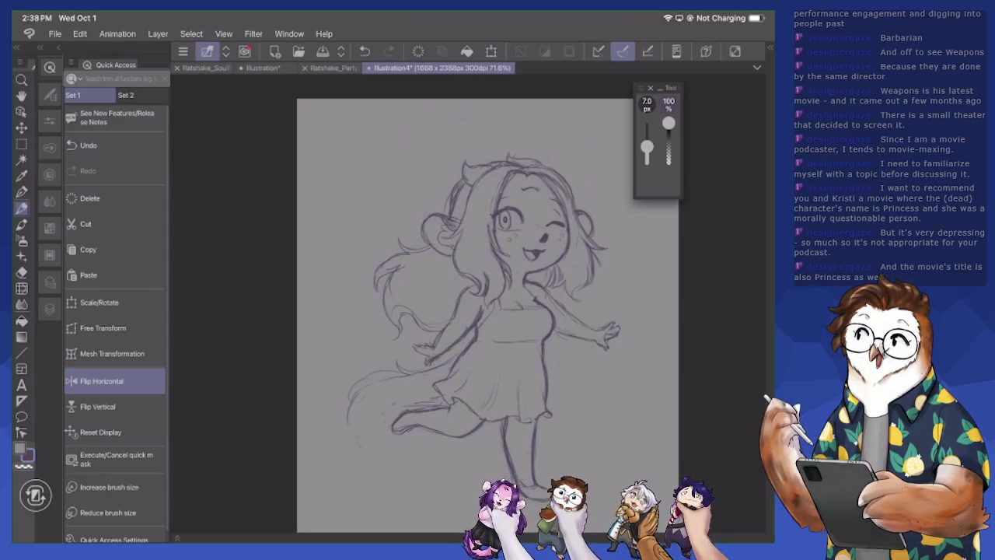
{"action": "left_click_drag", "start_coordinate": [464, 293], "coordinate": [456, 316]}
{"action": "key", "text": "e"}
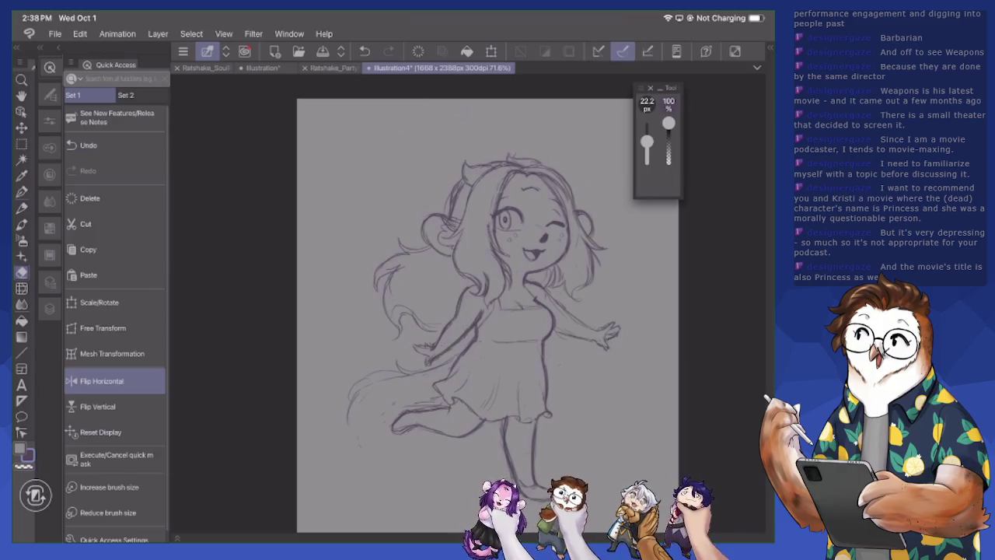
{"action": "key", "text": "p"}
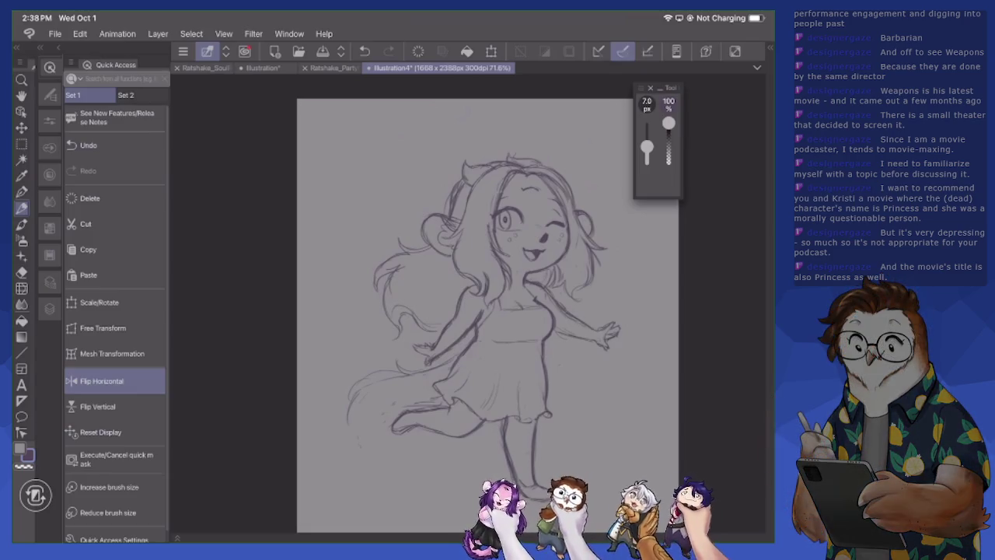
{"action": "scroll", "coordinate": [576, 350], "scroll_direction": "up", "scroll_amount": 2}
Zoom in and sketch the tail's left outline with fur strokes
{"action": "scroll", "coordinate": [575, 350], "scroll_direction": "up", "scroll_amount": 2}
{"action": "scroll", "coordinate": [575, 350], "scroll_direction": "up", "scroll_amount": 3}
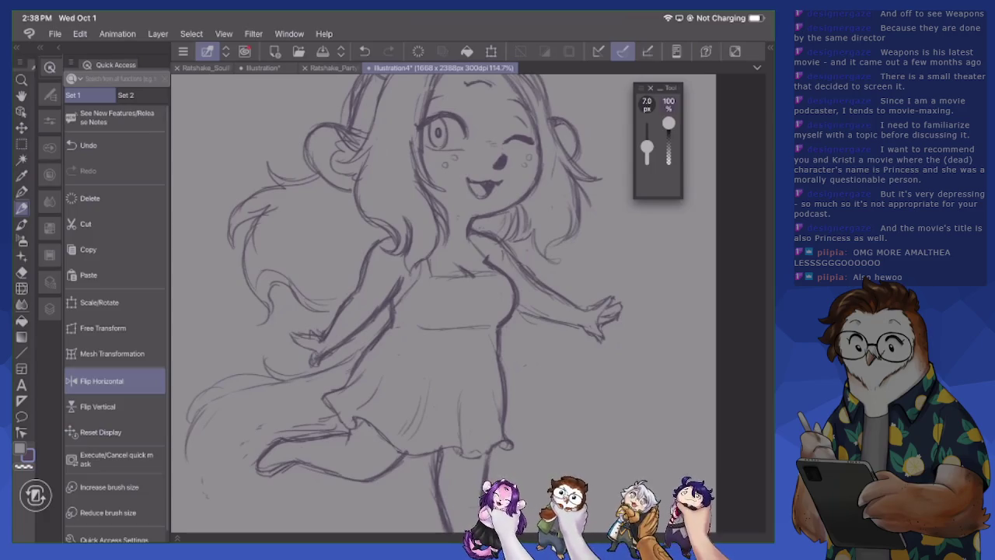
{"action": "scroll", "coordinate": [443, 303], "scroll_direction": "down", "scroll_amount": 2}
{"action": "scroll", "coordinate": [443, 303], "scroll_direction": "down", "scroll_amount": 1}
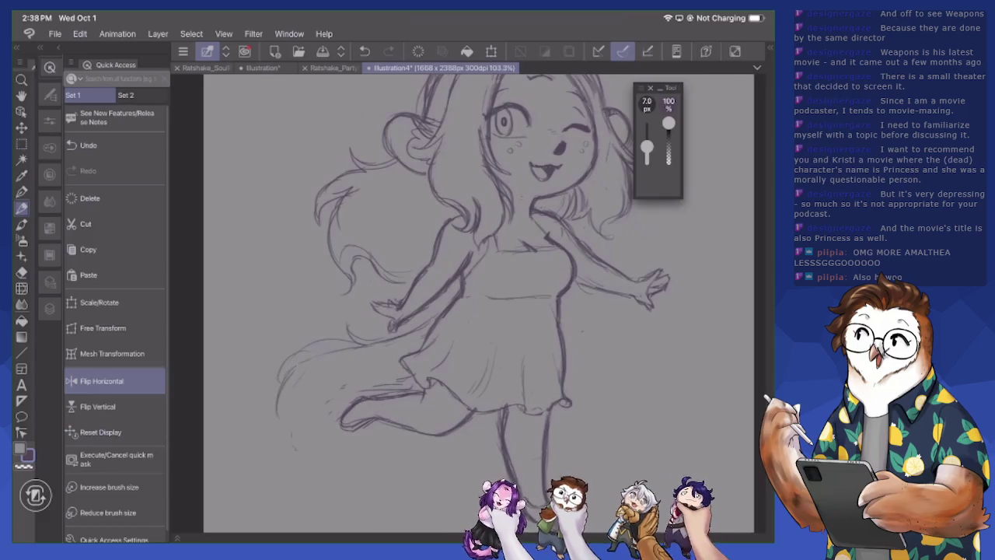
{"action": "scroll", "coordinate": [478, 304], "scroll_direction": "up", "scroll_amount": 1}
{"action": "mouse_move", "coordinate": [336, 279]}
{"action": "left_mouse_down"}
{"action": "mouse_move", "coordinate": [282, 303]}
{"action": "mouse_move", "coordinate": [256, 372]}
{"action": "left_mouse_up"}
{"action": "left_click_drag", "start_coordinate": [273, 369], "coordinate": [269, 396]}
{"action": "left_click_drag", "start_coordinate": [364, 332], "coordinate": [412, 322]}
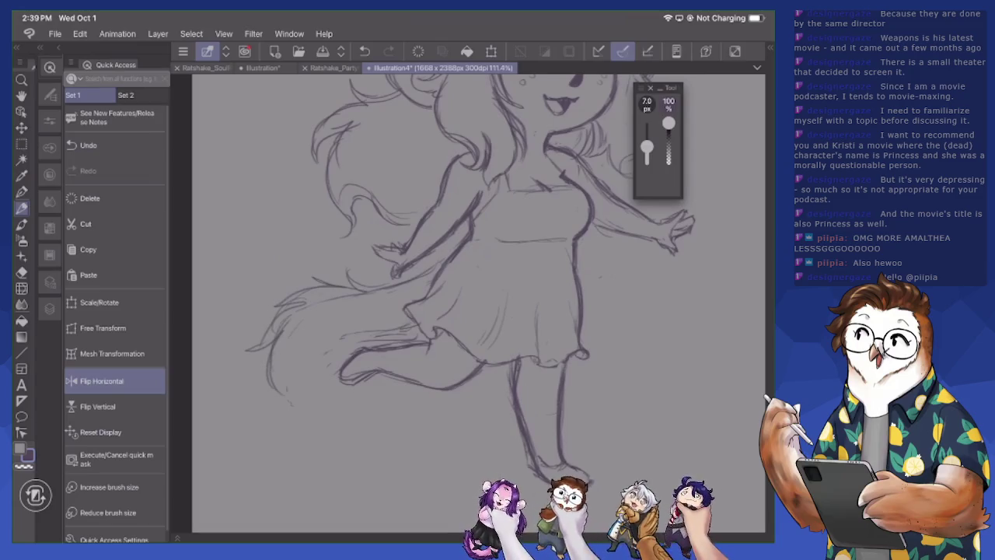
{"action": "mouse_move", "coordinate": [321, 344]}
{"action": "left_mouse_down"}
{"action": "mouse_move", "coordinate": [304, 391]}
{"action": "mouse_move", "coordinate": [287, 384]}
{"action": "mouse_move", "coordinate": [286, 403]}
{"action": "mouse_move", "coordinate": [274, 405]}
{"action": "left_mouse_up"}
{"action": "left_click_drag", "start_coordinate": [305, 406], "coordinate": [294, 418]}
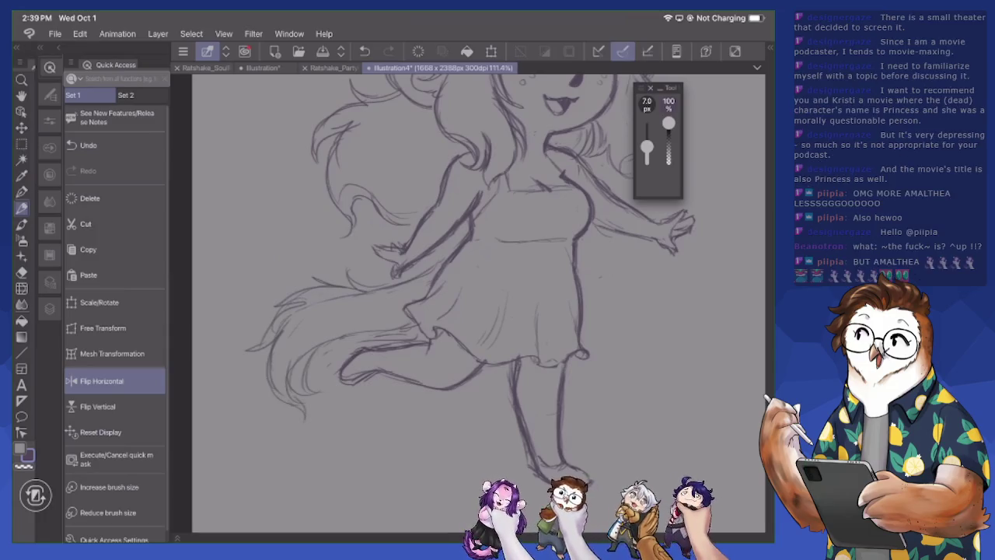
Add fur strokes along the tail's upper edge and shape its left tip
{"action": "left_click_drag", "start_coordinate": [247, 349], "coordinate": [261, 346]}
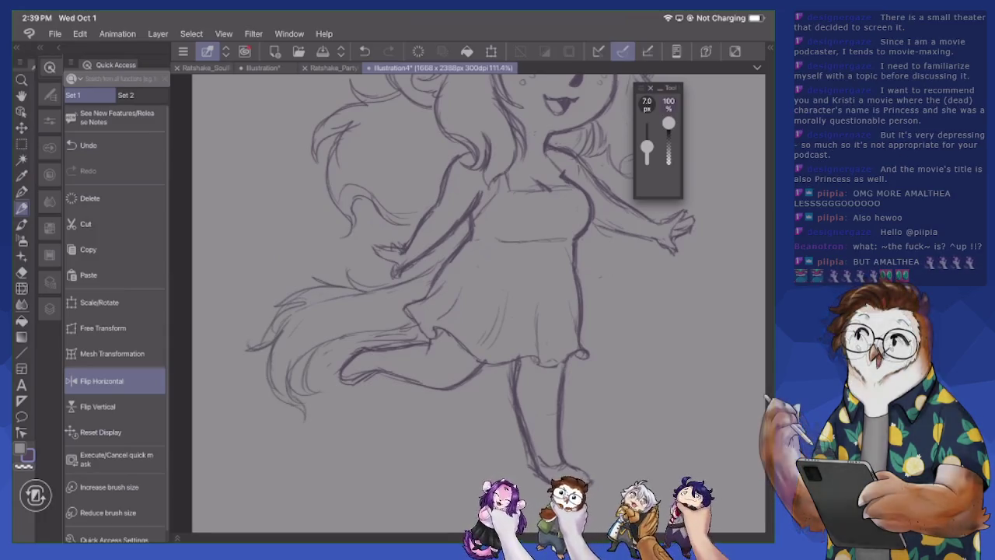
{"action": "mouse_move", "coordinate": [333, 285]}
{"action": "left_mouse_down"}
{"action": "mouse_move", "coordinate": [340, 256]}
{"action": "mouse_move", "coordinate": [388, 277]}
{"action": "left_mouse_up"}
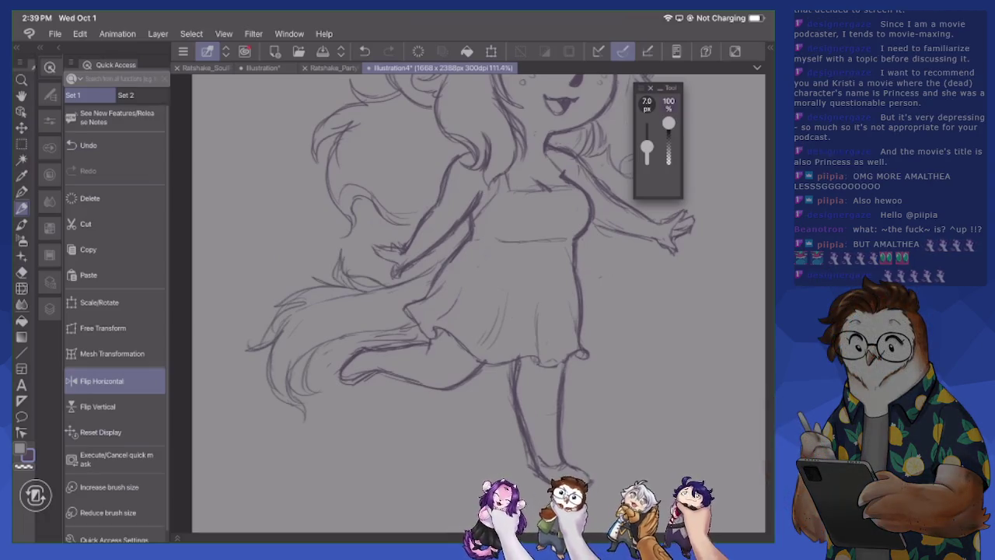
{"action": "left_click_drag", "start_coordinate": [319, 278], "coordinate": [325, 266]}
{"action": "left_click_drag", "start_coordinate": [273, 305], "coordinate": [329, 281]}
{"action": "mouse_move", "coordinate": [264, 322]}
{"action": "left_mouse_down"}
{"action": "mouse_move", "coordinate": [272, 303]}
{"action": "mouse_move", "coordinate": [255, 347]}
{"action": "mouse_move", "coordinate": [235, 359]}
{"action": "left_mouse_up"}
{"action": "left_click_drag", "start_coordinate": [269, 348], "coordinate": [241, 359]}
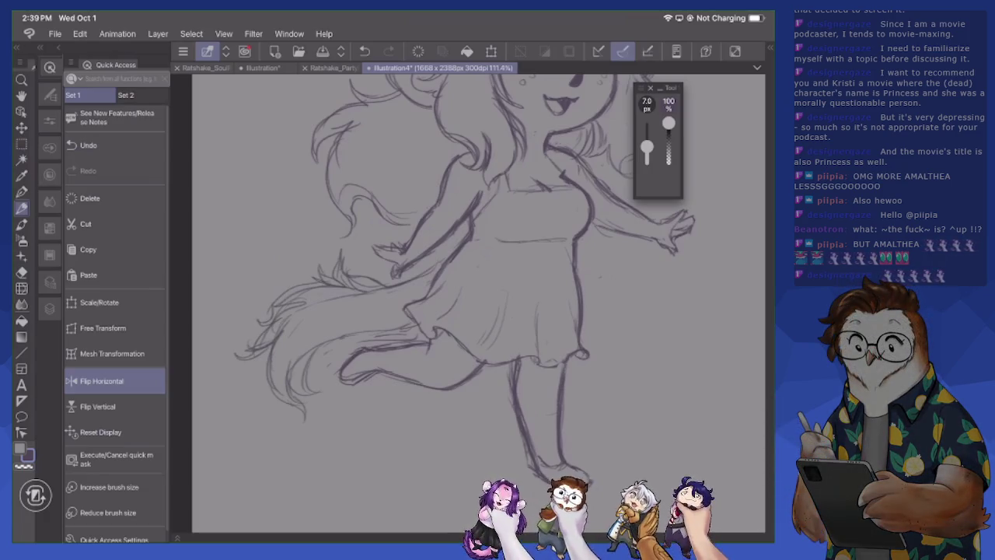
Erase stray and rough strokes along the tail's upper edge and left end
{"action": "key", "text": "e"}
{"action": "mouse_move", "coordinate": [335, 254]}
{"action": "left_mouse_down"}
{"action": "mouse_move", "coordinate": [355, 279]}
{"action": "mouse_move", "coordinate": [356, 289]}
{"action": "mouse_move", "coordinate": [342, 287]}
{"action": "mouse_move", "coordinate": [384, 289]}
{"action": "mouse_move", "coordinate": [274, 305]}
{"action": "mouse_move", "coordinate": [278, 316]}
{"action": "left_mouse_up"}
{"action": "left_click_drag", "start_coordinate": [310, 284], "coordinate": [363, 291]}
{"action": "mouse_move", "coordinate": [285, 316]}
{"action": "left_mouse_down"}
{"action": "mouse_move", "coordinate": [271, 372]}
{"action": "mouse_move", "coordinate": [257, 350]}
{"action": "mouse_move", "coordinate": [242, 369]}
{"action": "left_mouse_up"}
{"action": "mouse_move", "coordinate": [278, 320]}
{"action": "left_mouse_down"}
{"action": "mouse_move", "coordinate": [259, 340]}
{"action": "mouse_move", "coordinate": [269, 324]}
{"action": "left_mouse_up"}
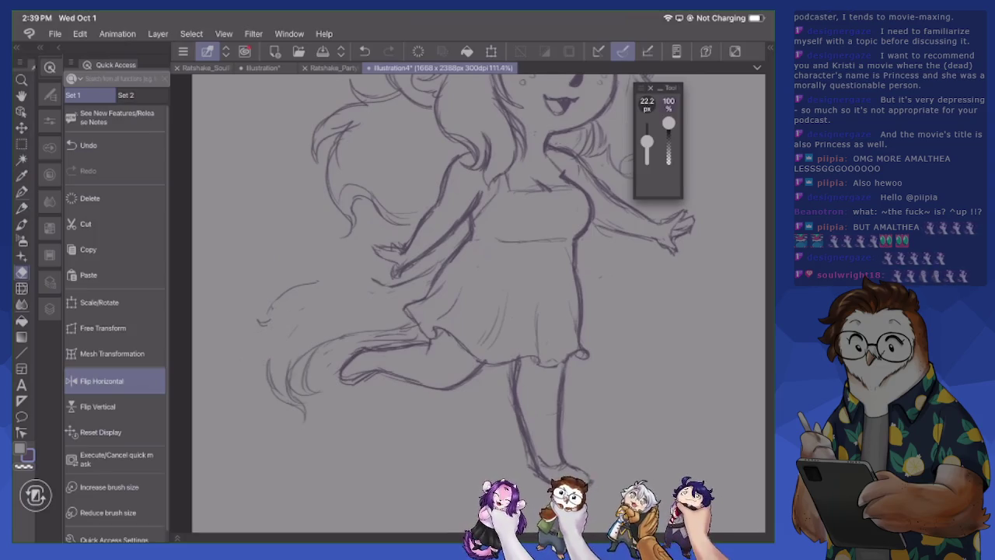
{"action": "key", "text": "p"}
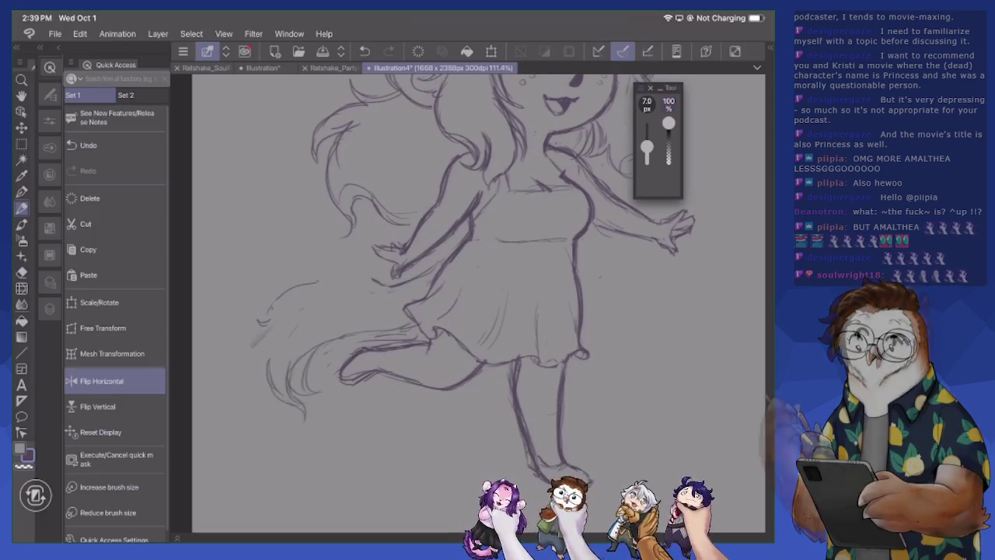
Try a 12.2 px shading stroke on the tail, undo it, and return to 7.0 px
{"action": "left_click_drag", "start_coordinate": [647, 149], "coordinate": [647, 144]}
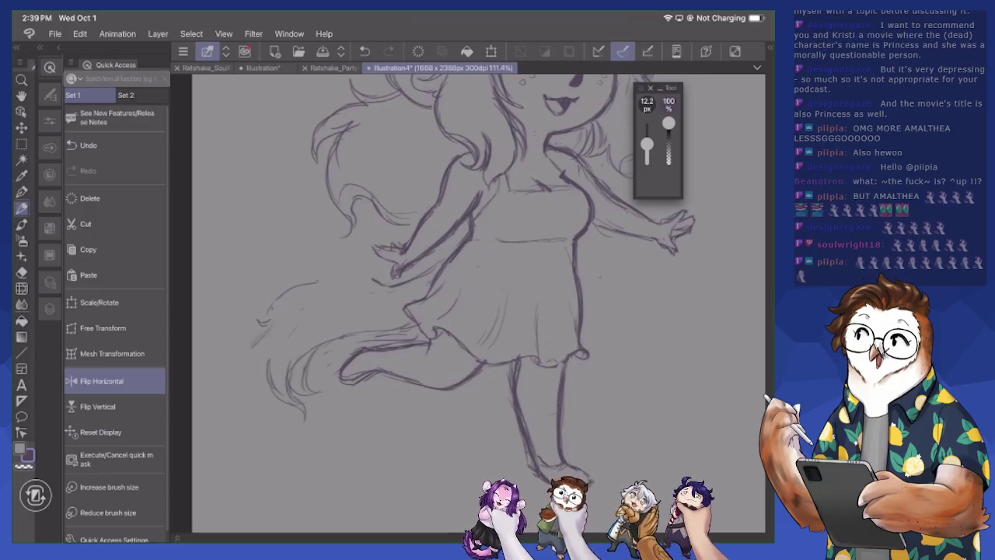
{"action": "left_click_drag", "start_coordinate": [313, 364], "coordinate": [308, 382]}
{"action": "key", "text": "ctrl+z"}
{"action": "left_click_drag", "start_coordinate": [647, 144], "coordinate": [647, 149]}
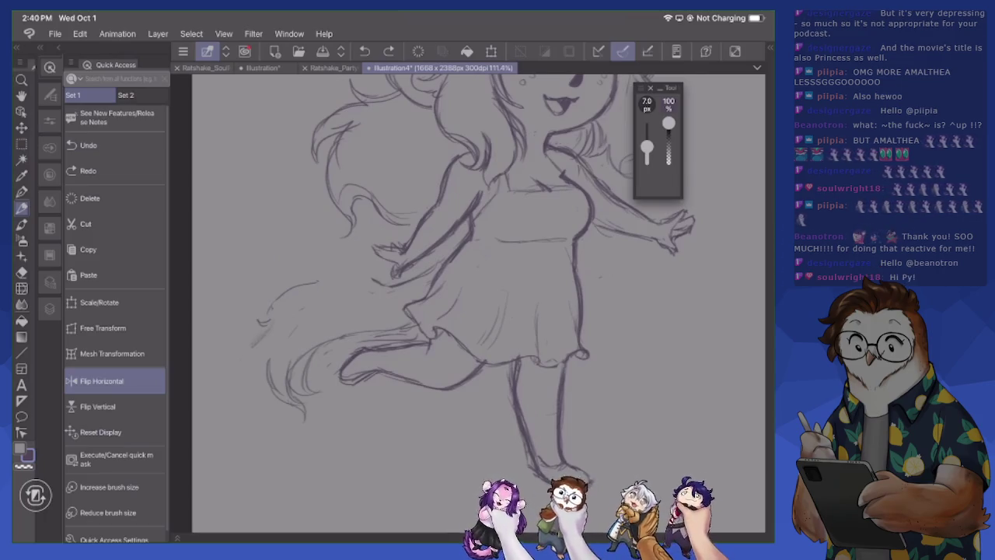
{"action": "scroll", "coordinate": [466, 303], "scroll_direction": "up", "scroll_amount": 3}
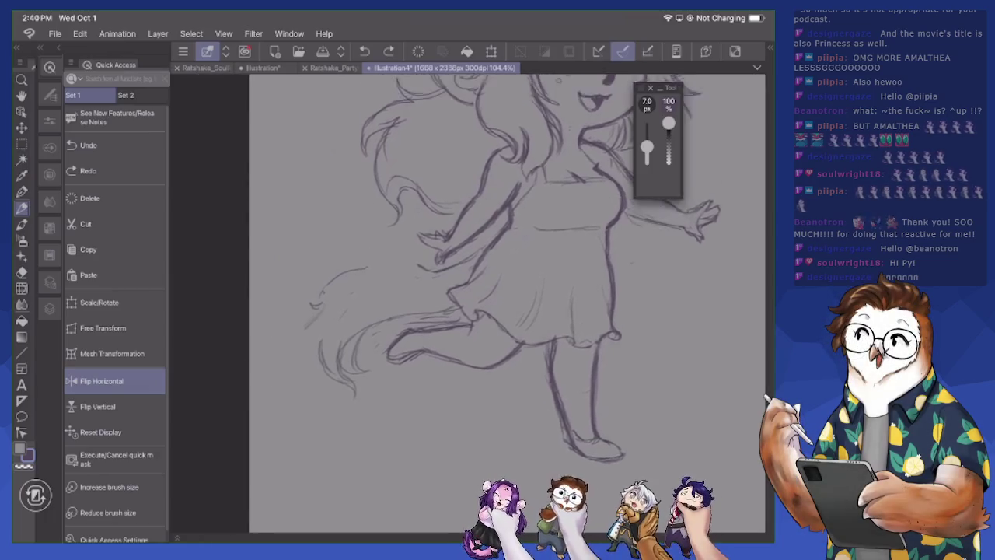
Sketch new hair strands and short strokes across the head
{"action": "scroll", "coordinate": [466, 303], "scroll_direction": "up", "scroll_amount": 2}
{"action": "scroll", "coordinate": [466, 303], "scroll_direction": "down", "scroll_amount": 4}
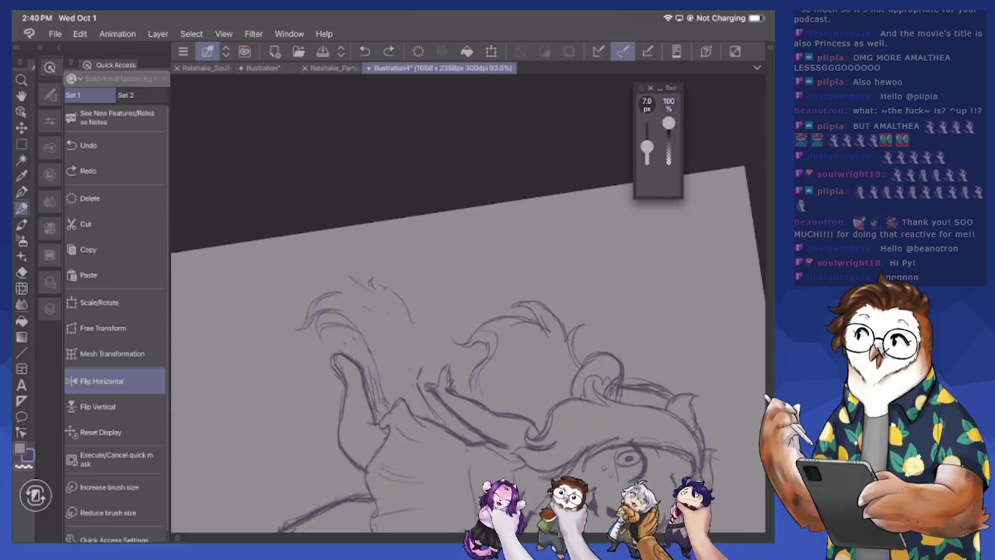
{"action": "mouse_move", "coordinate": [371, 245]}
{"action": "left_mouse_down"}
{"action": "mouse_move", "coordinate": [356, 204]}
{"action": "mouse_move", "coordinate": [356, 173]}
{"action": "mouse_move", "coordinate": [369, 160]}
{"action": "left_mouse_up"}
{"action": "mouse_move", "coordinate": [356, 196]}
{"action": "left_mouse_down"}
{"action": "mouse_move", "coordinate": [372, 162]}
{"action": "mouse_move", "coordinate": [356, 209]}
{"action": "mouse_move", "coordinate": [383, 250]}
{"action": "mouse_move", "coordinate": [355, 173]}
{"action": "left_mouse_up"}
{"action": "key", "text": "e"}
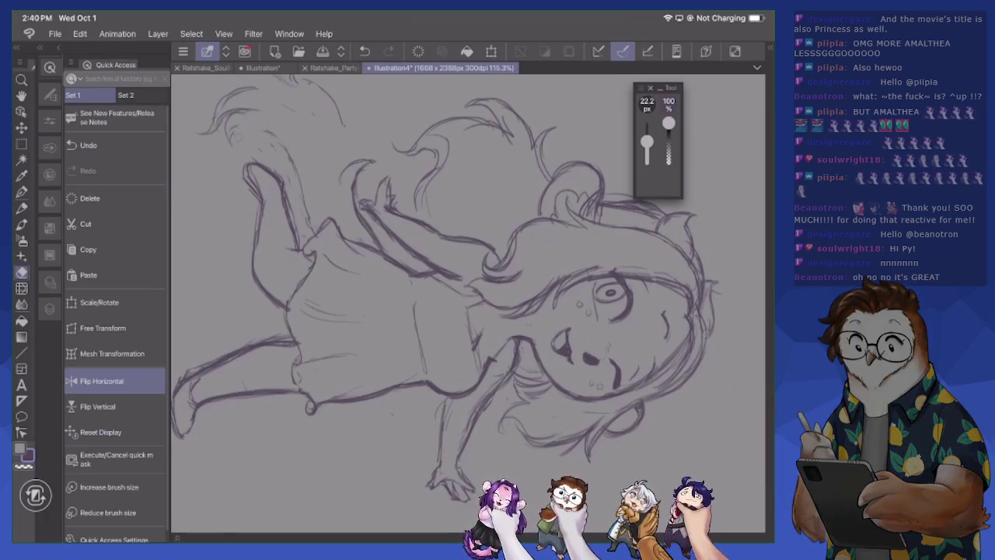
{"action": "key", "text": "p"}
{"action": "mouse_move", "coordinate": [245, 124]}
{"action": "left_mouse_down"}
{"action": "mouse_move", "coordinate": [221, 149]}
{"action": "mouse_move", "coordinate": [220, 140]}
{"action": "mouse_move", "coordinate": [221, 156]}
{"action": "mouse_move", "coordinate": [238, 140]}
{"action": "left_mouse_up"}
{"action": "mouse_move", "coordinate": [245, 129]}
{"action": "left_mouse_down"}
{"action": "mouse_move", "coordinate": [236, 145]}
{"action": "mouse_move", "coordinate": [287, 157]}
{"action": "mouse_move", "coordinate": [311, 237]}
{"action": "left_mouse_up"}
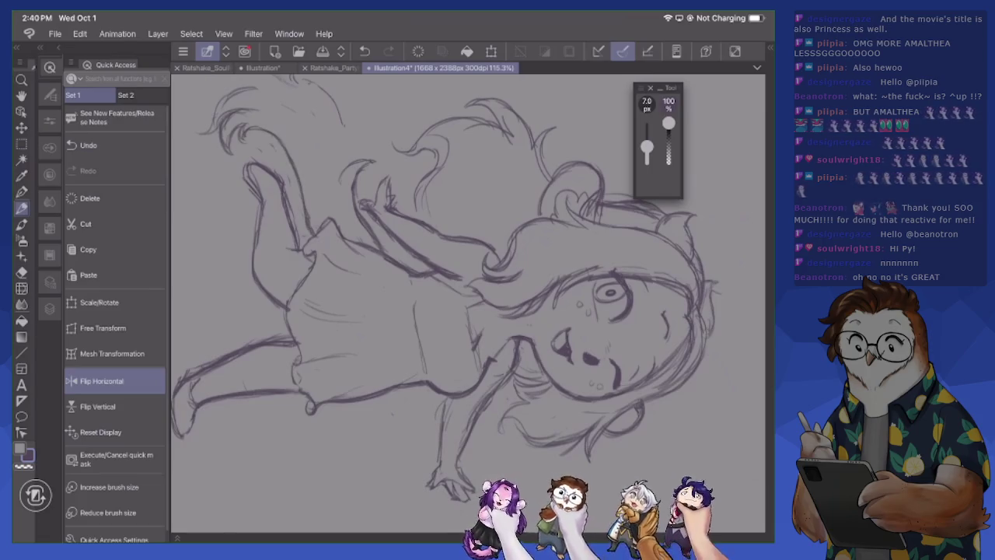
Rotate the view, erase stray hair strokes, and add strands along the top and right side
{"action": "left_click_drag", "start_coordinate": [466, 296], "coordinate": [497, 334]}
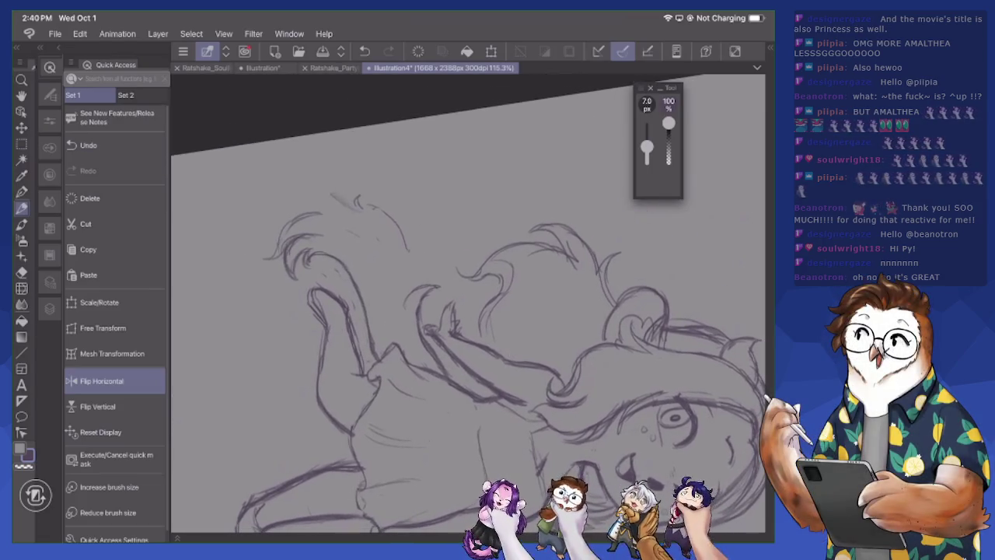
{"action": "key", "text": "e"}
{"action": "left_click_drag", "start_coordinate": [277, 238], "coordinate": [275, 257]}
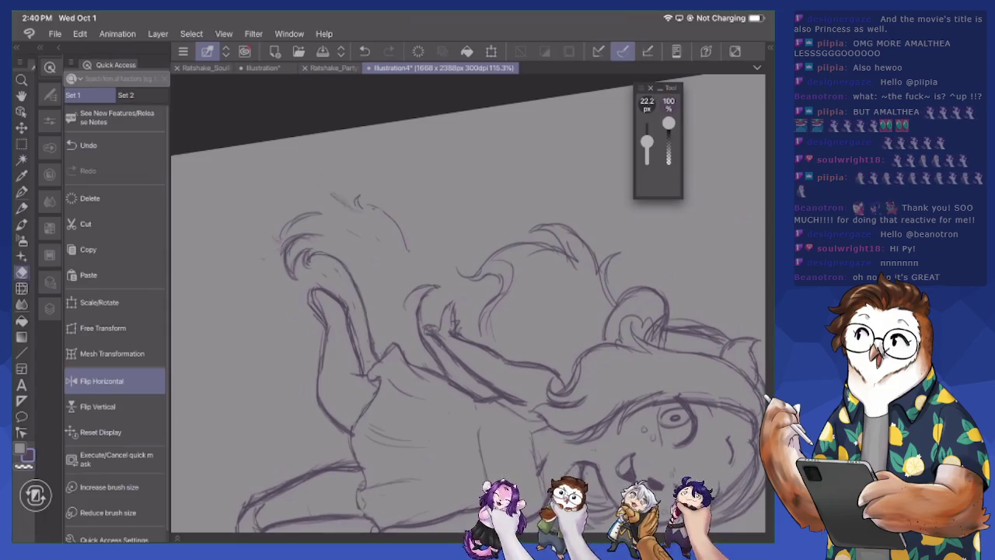
{"action": "mouse_move", "coordinate": [299, 217]}
{"action": "left_mouse_down"}
{"action": "mouse_move", "coordinate": [283, 233]}
{"action": "mouse_move", "coordinate": [300, 211]}
{"action": "mouse_move", "coordinate": [287, 218]}
{"action": "mouse_move", "coordinate": [281, 248]}
{"action": "left_mouse_up"}
{"action": "key", "text": "p"}
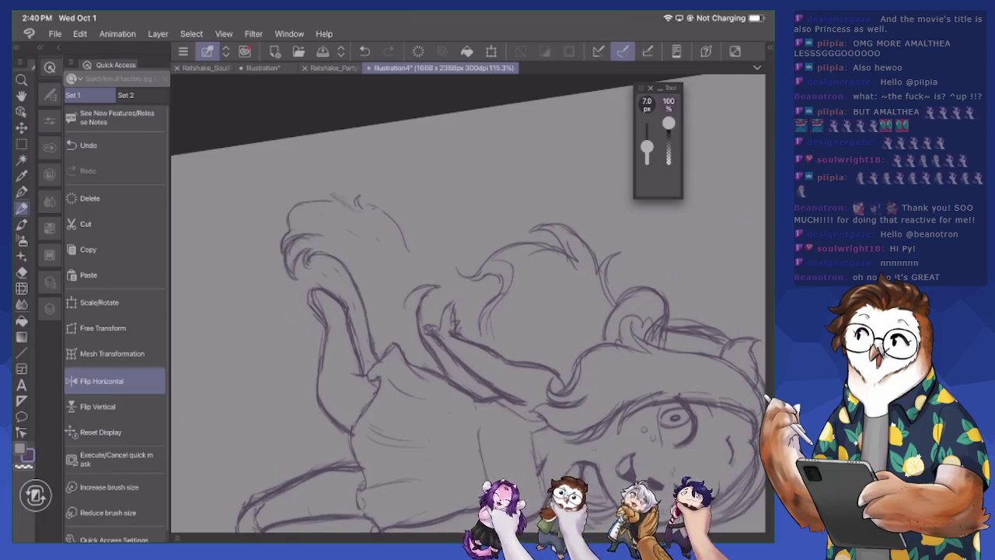
{"action": "mouse_move", "coordinate": [336, 186]}
{"action": "left_mouse_down"}
{"action": "mouse_move", "coordinate": [351, 205]}
{"action": "mouse_move", "coordinate": [376, 208]}
{"action": "mouse_move", "coordinate": [402, 243]}
{"action": "left_mouse_up"}
{"action": "mouse_move", "coordinate": [386, 205]}
{"action": "left_mouse_down"}
{"action": "mouse_move", "coordinate": [415, 244]}
{"action": "mouse_move", "coordinate": [412, 290]}
{"action": "left_mouse_up"}
{"action": "mouse_move", "coordinate": [466, 327]}
{"action": "left_mouse_down"}
{"action": "mouse_move", "coordinate": [497, 280]}
{"action": "mouse_move", "coordinate": [467, 233]}
{"action": "mouse_move", "coordinate": [482, 257]}
{"action": "mouse_move", "coordinate": [466, 233]}
{"action": "mouse_move", "coordinate": [451, 256]}
{"action": "mouse_move", "coordinate": [436, 202]}
{"action": "mouse_move", "coordinate": [447, 190]}
{"action": "left_mouse_up"}
{"action": "mouse_move", "coordinate": [466, 272]}
{"action": "left_mouse_down"}
{"action": "mouse_move", "coordinate": [498, 365]}
{"action": "mouse_move", "coordinate": [451, 459]}
{"action": "mouse_move", "coordinate": [482, 420]}
{"action": "left_mouse_up"}
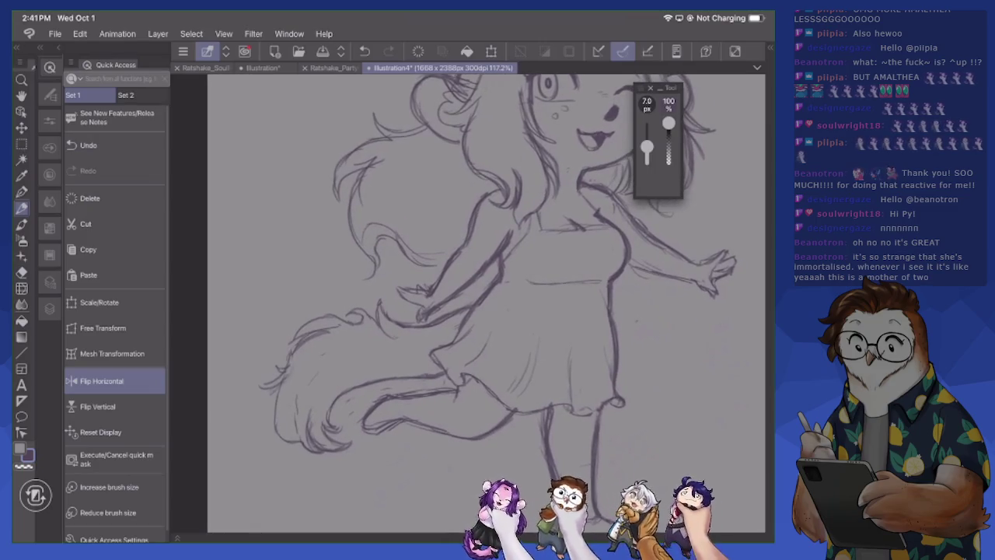
Erase the lines where the tail meets the skirt and add fur strokes on the tail's left edge
{"action": "key", "text": "e"}
{"action": "mouse_move", "coordinate": [346, 325]}
{"action": "left_mouse_down"}
{"action": "mouse_move", "coordinate": [387, 336]}
{"action": "mouse_move", "coordinate": [333, 316]}
{"action": "mouse_move", "coordinate": [369, 308]}
{"action": "mouse_move", "coordinate": [395, 329]}
{"action": "left_mouse_up"}
{"action": "key", "text": "p"}
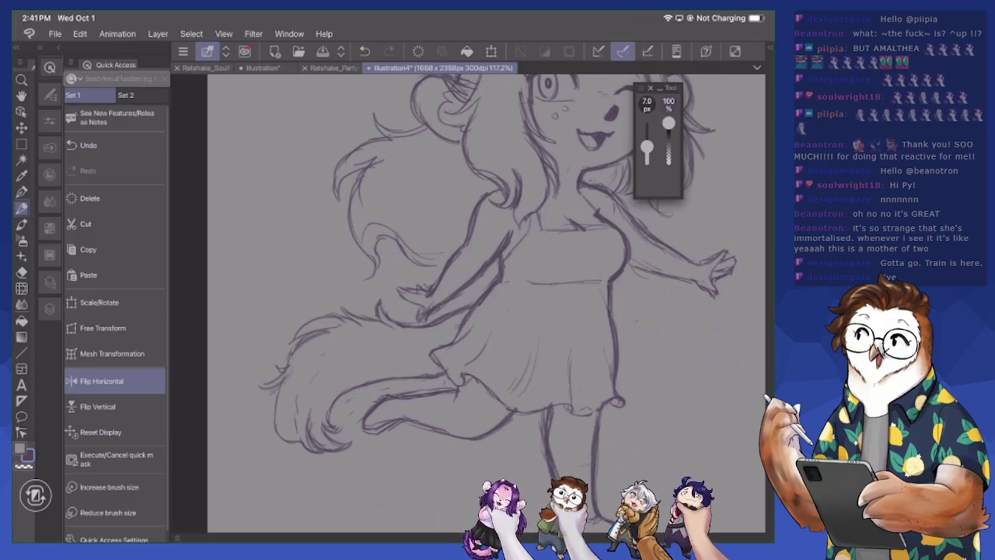
{"action": "mouse_move", "coordinate": [297, 345]}
{"action": "left_mouse_down"}
{"action": "mouse_move", "coordinate": [255, 390]}
{"action": "mouse_move", "coordinate": [263, 424]}
{"action": "mouse_move", "coordinate": [280, 441]}
{"action": "left_mouse_up"}
Erase the strokes along the tail's upper-left edge and upper outline, touching up part of the outline
{"action": "key", "text": "e"}
{"action": "mouse_move", "coordinate": [293, 354]}
{"action": "left_mouse_down"}
{"action": "mouse_move", "coordinate": [275, 387]}
{"action": "mouse_move", "coordinate": [288, 357]}
{"action": "left_mouse_up"}
{"action": "left_click_drag", "start_coordinate": [329, 331], "coordinate": [297, 345]}
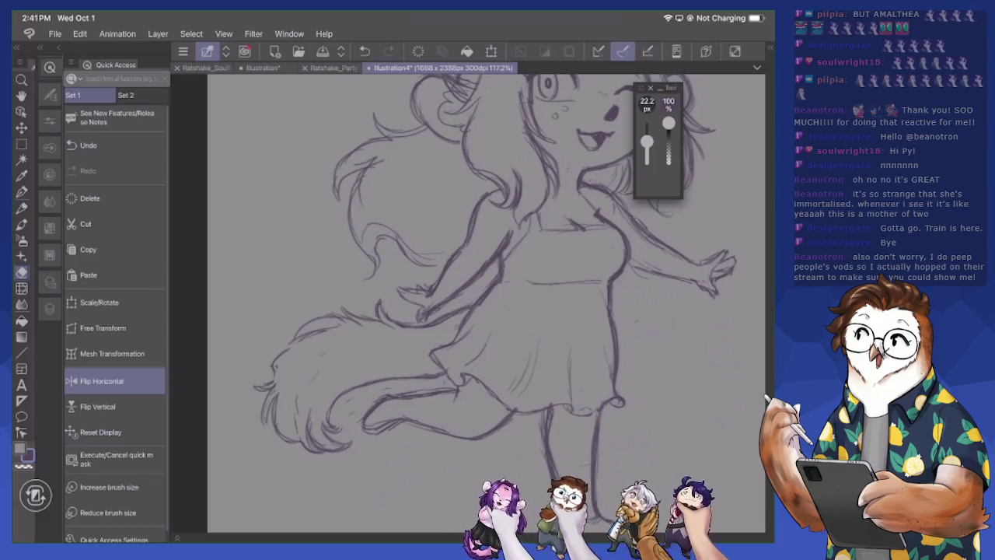
{"action": "mouse_move", "coordinate": [326, 333]}
{"action": "left_mouse_down"}
{"action": "mouse_move", "coordinate": [313, 334]}
{"action": "mouse_move", "coordinate": [336, 326]}
{"action": "mouse_move", "coordinate": [281, 333]}
{"action": "mouse_move", "coordinate": [271, 382]}
{"action": "mouse_move", "coordinate": [274, 362]}
{"action": "left_mouse_up"}
{"action": "left_click", "coordinate": [21, 208]}
{"action": "left_click", "coordinate": [21, 272]}
{"action": "mouse_move", "coordinate": [273, 404]}
{"action": "left_mouse_down"}
{"action": "mouse_move", "coordinate": [261, 424]}
{"action": "mouse_move", "coordinate": [272, 431]}
{"action": "mouse_move", "coordinate": [261, 430]}
{"action": "mouse_move", "coordinate": [260, 409]}
{"action": "left_mouse_up"}
{"action": "left_click", "coordinate": [21, 208]}
Sketch the tail's left tip, clean its left outline, and redraw the upper outline with fur strokes
{"action": "mouse_move", "coordinate": [272, 372]}
{"action": "left_mouse_down"}
{"action": "mouse_move", "coordinate": [255, 389]}
{"action": "mouse_move", "coordinate": [269, 385]}
{"action": "left_mouse_up"}
{"action": "left_click", "coordinate": [21, 272]}
{"action": "left_click_drag", "start_coordinate": [313, 411], "coordinate": [312, 440]}
{"action": "left_click_drag", "start_coordinate": [297, 397], "coordinate": [297, 413]}
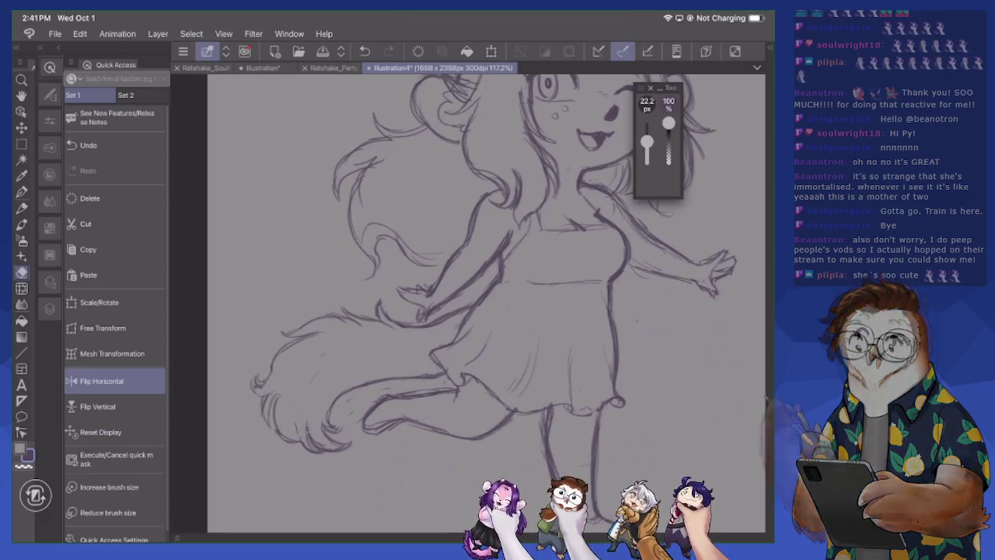
{"action": "left_click", "coordinate": [21, 208]}
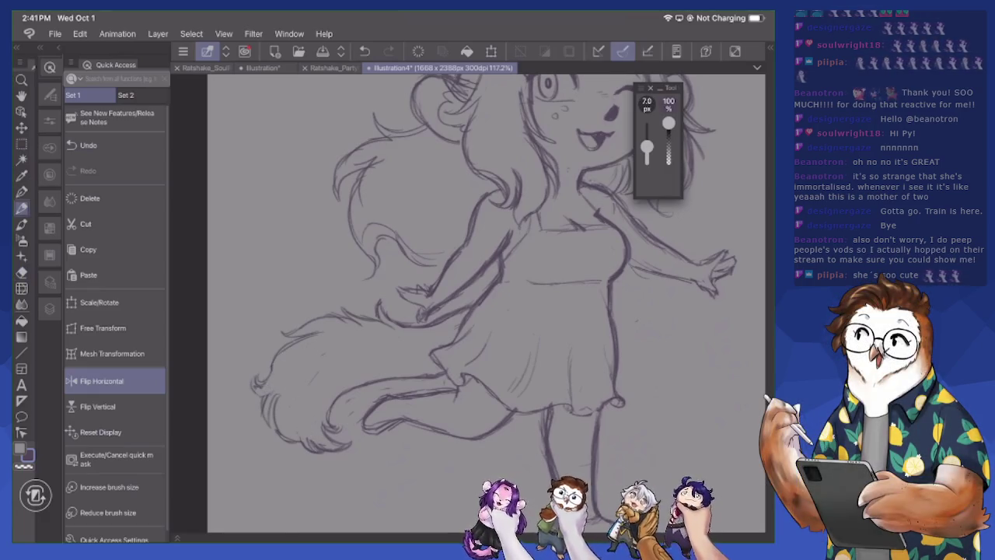
{"action": "left_click_drag", "start_coordinate": [325, 387], "coordinate": [383, 377]}
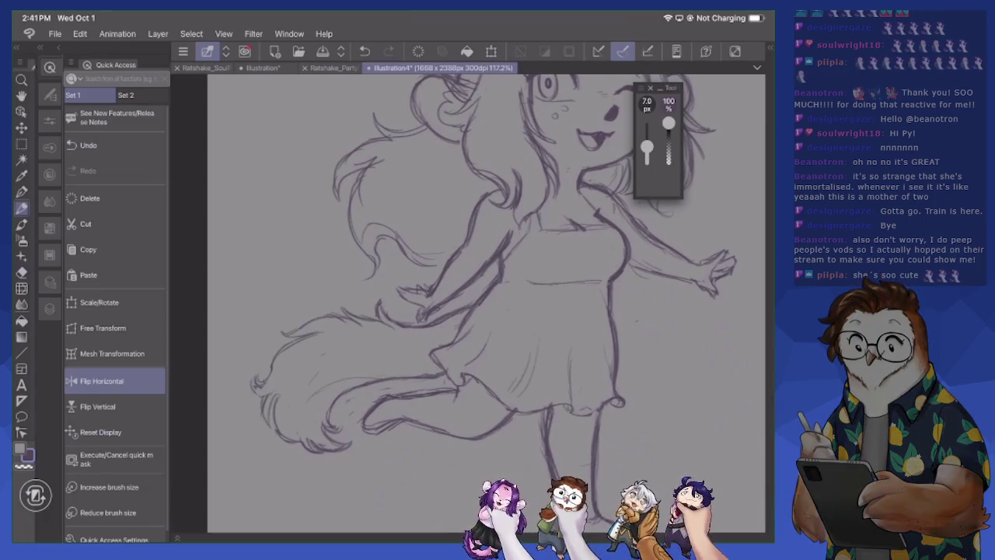
{"action": "mouse_move", "coordinate": [304, 388]}
{"action": "left_mouse_down"}
{"action": "mouse_move", "coordinate": [344, 353]}
{"action": "mouse_move", "coordinate": [430, 327]}
{"action": "left_mouse_up"}
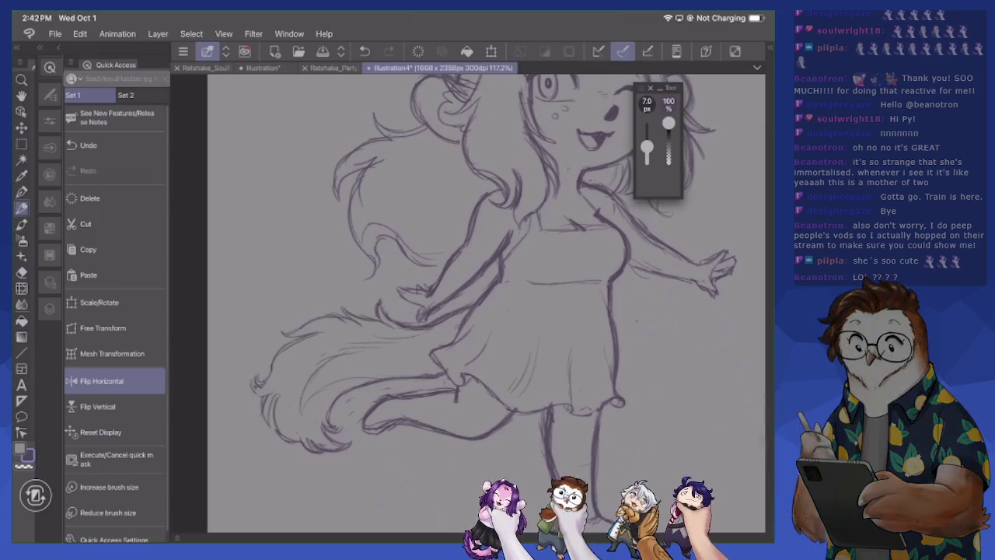
{"action": "key", "text": "e"}
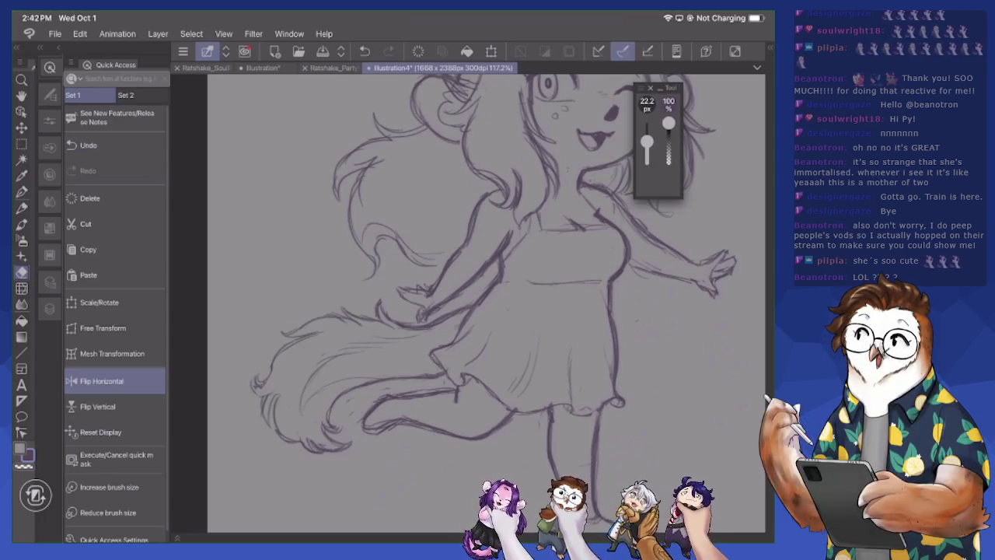
Zoom in on the torso and darken the dress neckline with the pencil
{"action": "scroll", "coordinate": [428, 304], "scroll_direction": "down", "scroll_amount": 3}
{"action": "scroll", "coordinate": [428, 303], "scroll_direction": "down", "scroll_amount": 1}
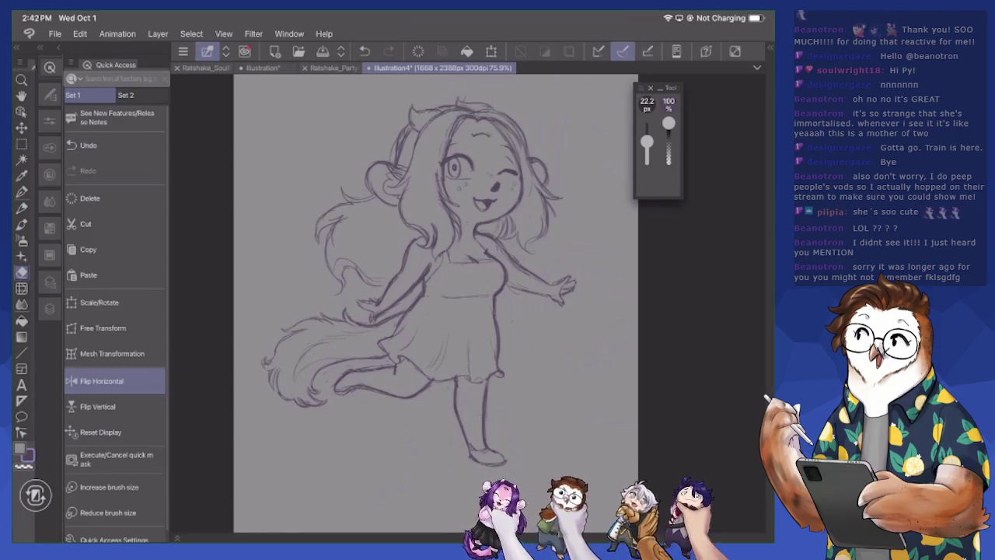
{"action": "scroll", "coordinate": [434, 303], "scroll_direction": "up", "scroll_amount": 1}
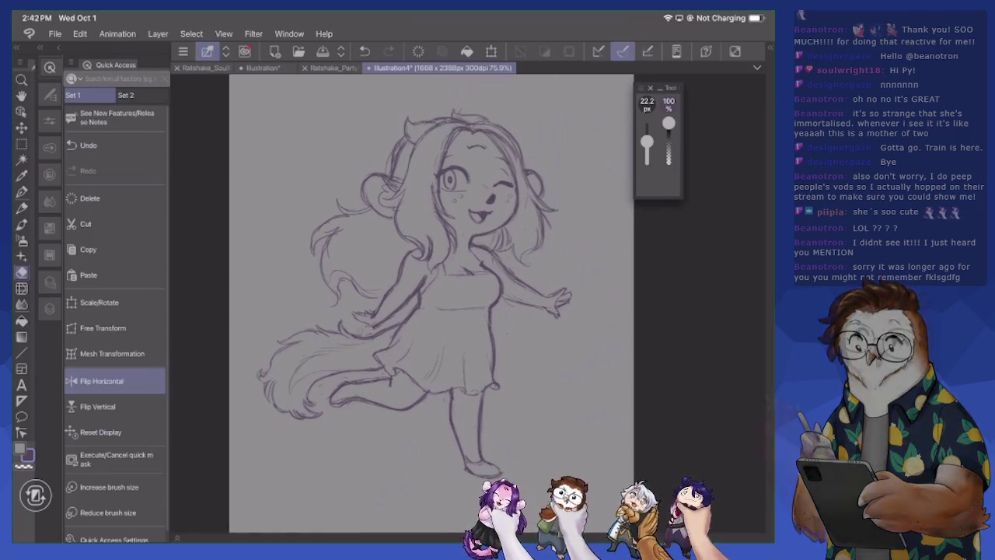
{"action": "key", "text": "p"}
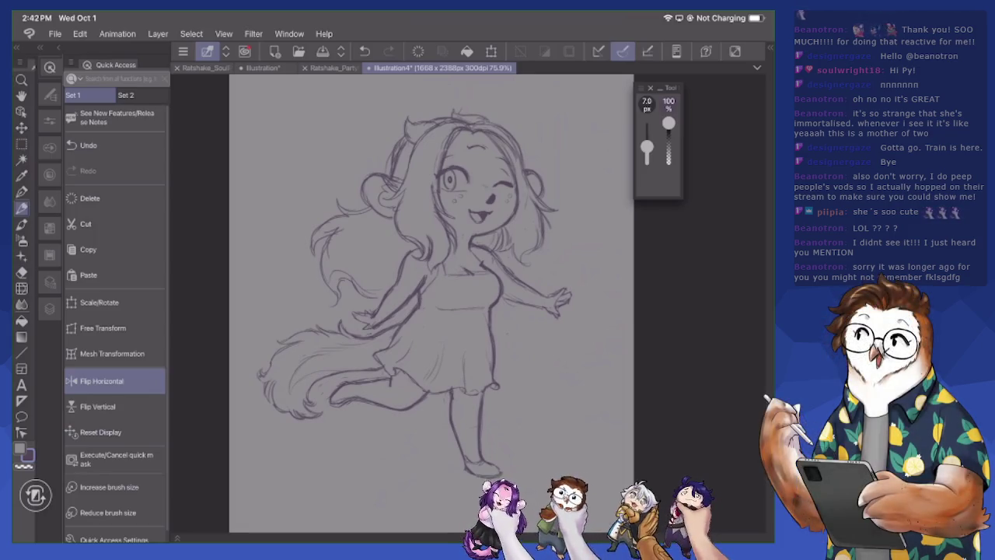
{"action": "scroll", "coordinate": [467, 304], "scroll_direction": "up", "scroll_amount": 3}
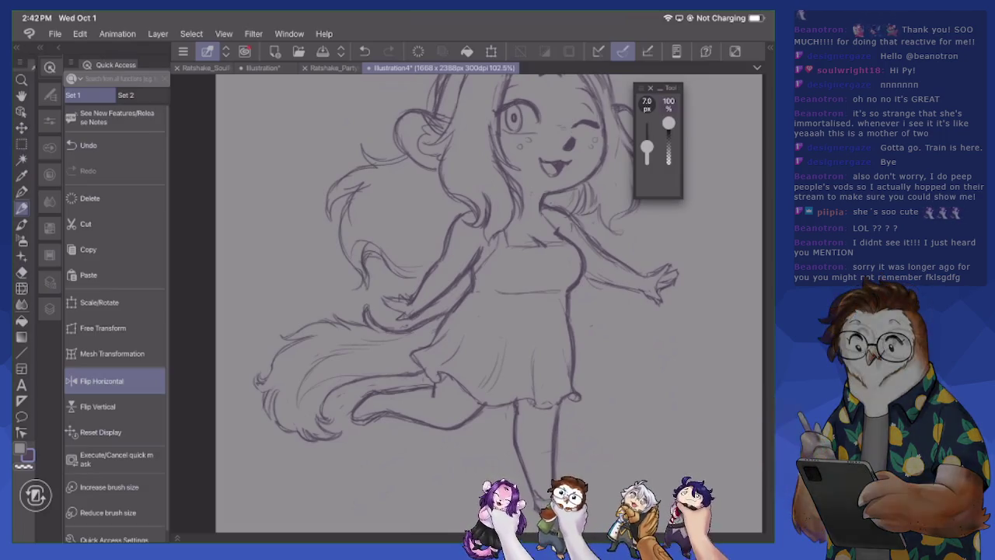
{"action": "scroll", "coordinate": [436, 304], "scroll_direction": "up", "scroll_amount": 1}
{"action": "scroll", "coordinate": [435, 303], "scroll_direction": "up", "scroll_amount": 1}
{"action": "scroll", "coordinate": [435, 303], "scroll_direction": "up", "scroll_amount": 1}
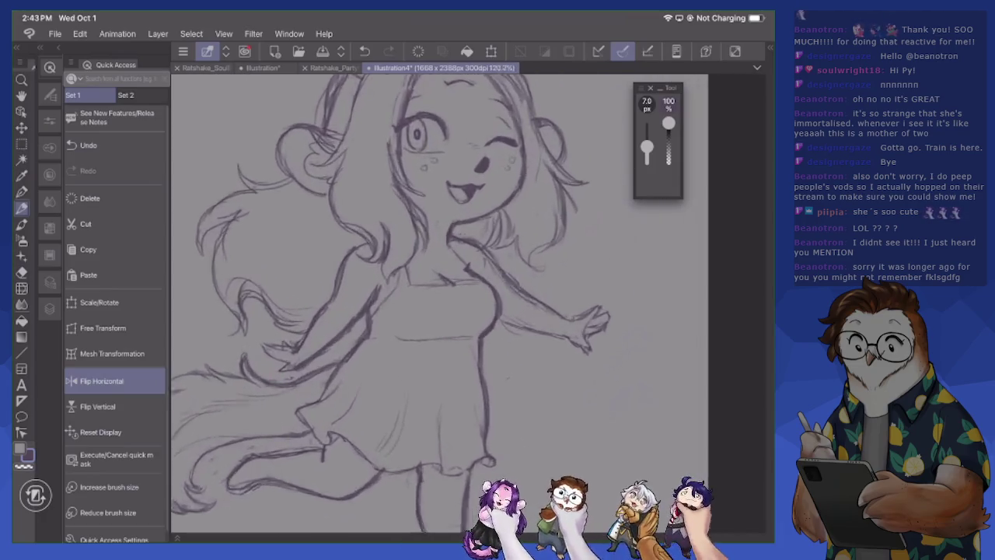
{"action": "scroll", "coordinate": [435, 303], "scroll_direction": "up", "scroll_amount": 2}
{"action": "mouse_move", "coordinate": [426, 247]}
{"action": "left_mouse_down"}
{"action": "mouse_move", "coordinate": [458, 287]}
{"action": "mouse_move", "coordinate": [417, 224]}
{"action": "left_mouse_up"}
Refine the neck and collar lines and add strokes at the chest
{"action": "scroll", "coordinate": [459, 303], "scroll_direction": "down", "scroll_amount": 2}
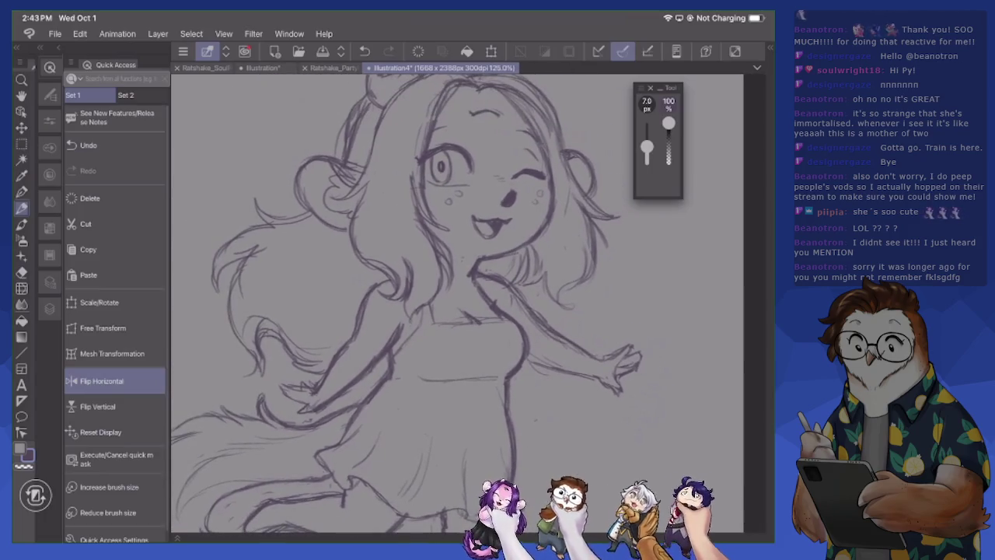
{"action": "left_click_drag", "start_coordinate": [426, 243], "coordinate": [449, 290]}
{"action": "mouse_move", "coordinate": [415, 202]}
{"action": "left_mouse_down"}
{"action": "mouse_move", "coordinate": [443, 268]}
{"action": "mouse_move", "coordinate": [443, 296]}
{"action": "mouse_move", "coordinate": [445, 283]}
{"action": "left_mouse_up"}
{"action": "mouse_move", "coordinate": [428, 333]}
{"action": "left_mouse_down"}
{"action": "mouse_move", "coordinate": [403, 302]}
{"action": "mouse_move", "coordinate": [405, 327]}
{"action": "left_mouse_up"}
Darken and add small strokes to the hair strands on the right
{"action": "left_click_drag", "start_coordinate": [561, 283], "coordinate": [577, 319]}
{"action": "mouse_move", "coordinate": [561, 264]}
{"action": "left_mouse_down"}
{"action": "mouse_move", "coordinate": [574, 305]}
{"action": "mouse_move", "coordinate": [576, 283]}
{"action": "left_mouse_up"}
{"action": "left_click_drag", "start_coordinate": [571, 241], "coordinate": [575, 275]}
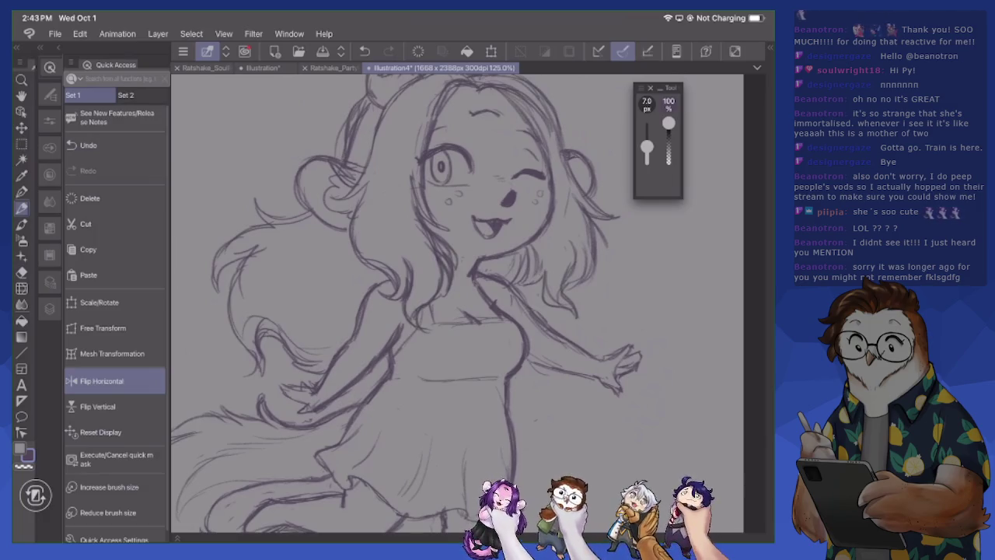
{"action": "scroll", "coordinate": [458, 303], "scroll_direction": "up", "scroll_amount": 2}
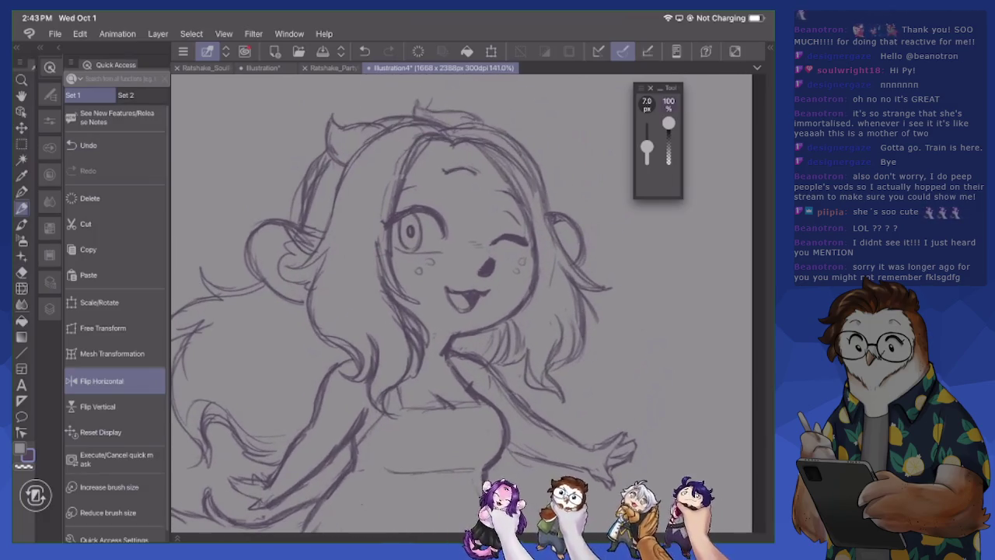
Erase the old left face outline and redraw it with cleaner lines near the cheek
{"action": "key", "text": "e"}
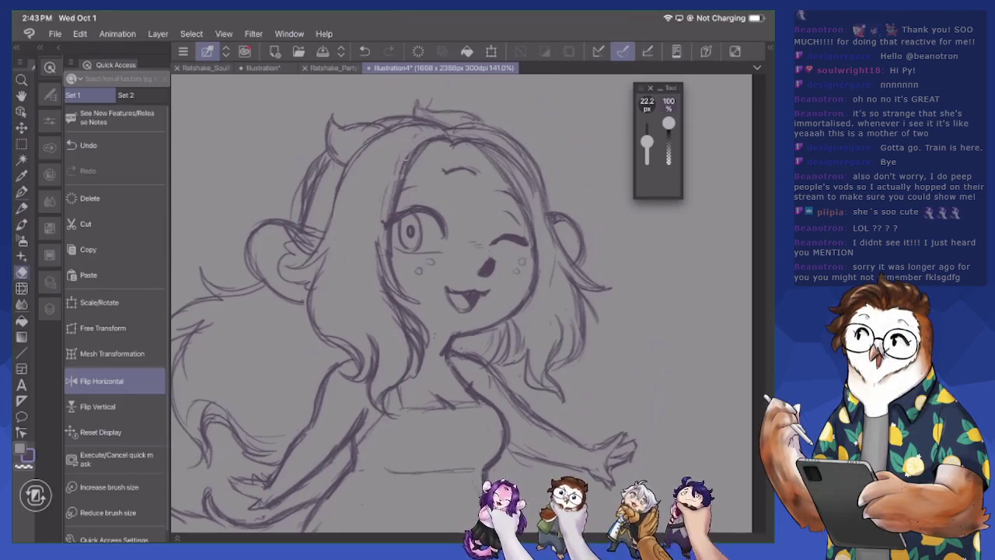
{"action": "mouse_move", "coordinate": [412, 147]}
{"action": "left_mouse_down"}
{"action": "mouse_move", "coordinate": [392, 265]}
{"action": "mouse_move", "coordinate": [420, 304]}
{"action": "left_mouse_up"}
{"action": "key", "text": "p"}
{"action": "mouse_move", "coordinate": [397, 257]}
{"action": "left_mouse_down"}
{"action": "mouse_move", "coordinate": [405, 298]}
{"action": "mouse_move", "coordinate": [417, 304]}
{"action": "left_mouse_up"}
{"action": "key", "text": "e"}
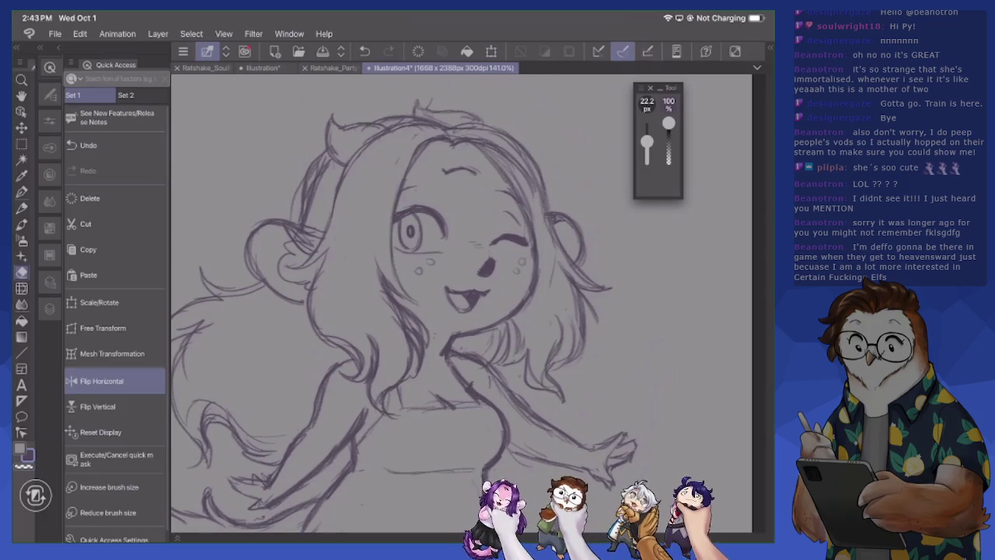
{"action": "left_click_drag", "start_coordinate": [420, 144], "coordinate": [396, 213]}
{"action": "key", "text": "p"}
{"action": "left_click_drag", "start_coordinate": [416, 144], "coordinate": [395, 210]}
{"action": "left_click_drag", "start_coordinate": [417, 157], "coordinate": [389, 285]}
{"action": "left_click_drag", "start_coordinate": [402, 190], "coordinate": [424, 184]}
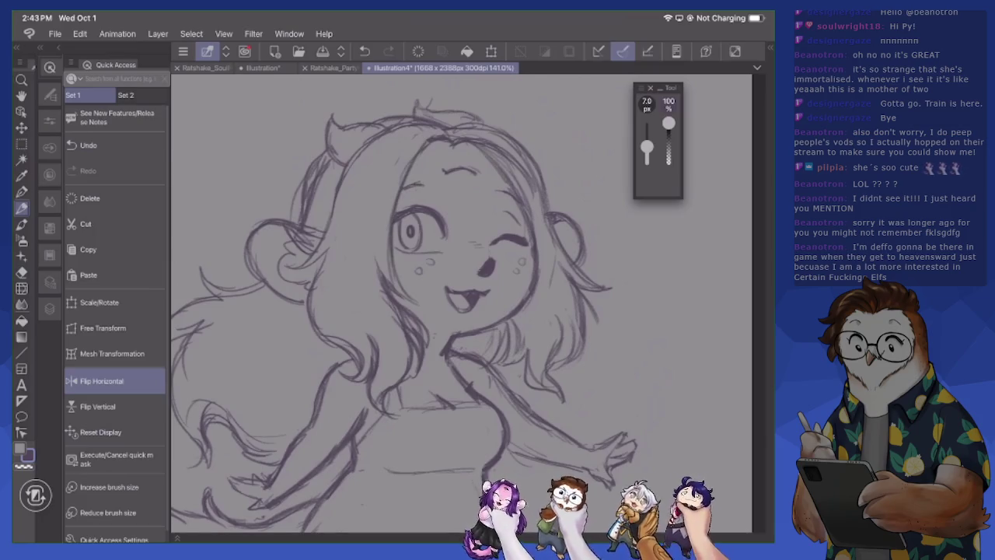
Try new hair strands beside the face and on the left hair, erasing the rejected strokes
{"action": "left_click_drag", "start_coordinate": [487, 148], "coordinate": [519, 196]}
{"action": "key", "text": "e"}
{"action": "mouse_move", "coordinate": [474, 148]}
{"action": "left_mouse_down"}
{"action": "mouse_move", "coordinate": [518, 196]}
{"action": "mouse_move", "coordinate": [532, 255]}
{"action": "mouse_move", "coordinate": [545, 243]}
{"action": "left_mouse_up"}
{"action": "key", "text": "p"}
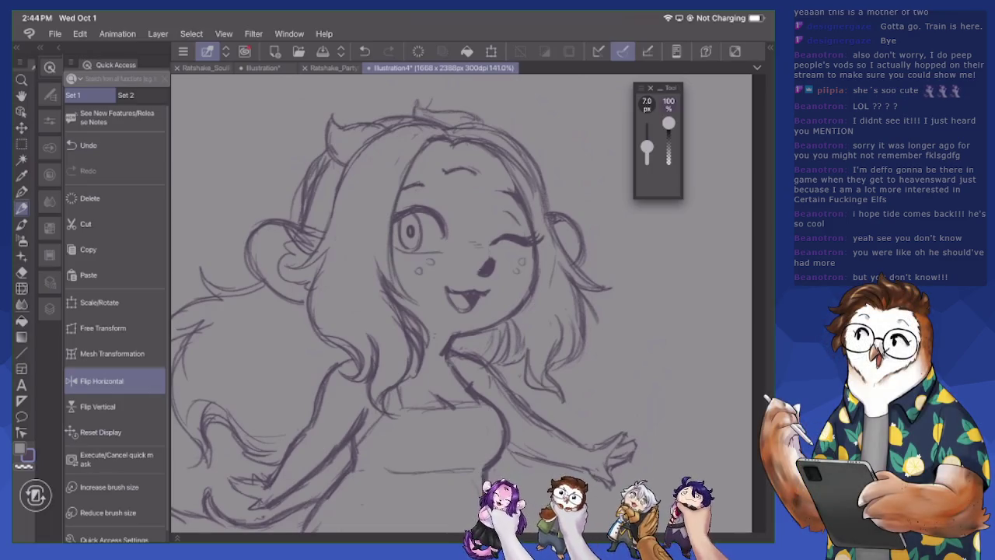
{"action": "mouse_move", "coordinate": [233, 302]}
{"action": "left_mouse_down"}
{"action": "mouse_move", "coordinate": [199, 280]}
{"action": "mouse_move", "coordinate": [202, 258]}
{"action": "mouse_move", "coordinate": [222, 262]}
{"action": "left_mouse_up"}
{"action": "left_click_drag", "start_coordinate": [302, 206], "coordinate": [294, 224]}
{"action": "left_click_drag", "start_coordinate": [309, 179], "coordinate": [306, 191]}
{"action": "key", "text": "e"}
{"action": "mouse_move", "coordinate": [311, 225]}
{"action": "left_mouse_down"}
{"action": "mouse_move", "coordinate": [303, 233]}
{"action": "mouse_move", "coordinate": [330, 164]}
{"action": "mouse_move", "coordinate": [308, 189]}
{"action": "left_mouse_up"}
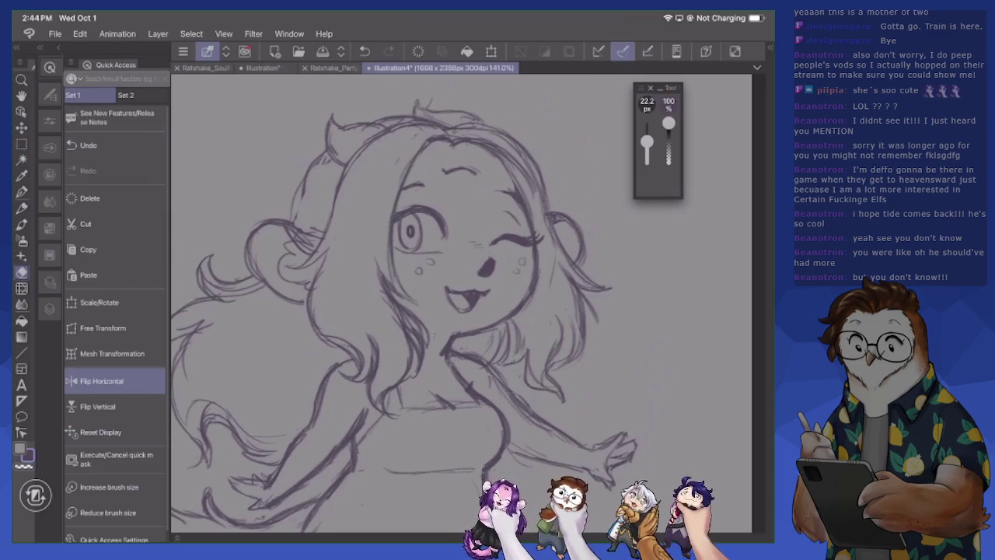
{"action": "key", "text": "p"}
Refine the left hair strands, add faint lower-left strokes and two small right-hair strokes
{"action": "left_click_drag", "start_coordinate": [294, 224], "coordinate": [323, 236]}
{"action": "mouse_move", "coordinate": [247, 222]}
{"action": "left_mouse_down"}
{"action": "mouse_move", "coordinate": [255, 239]}
{"action": "mouse_move", "coordinate": [282, 216]}
{"action": "left_mouse_up"}
{"action": "left_click_drag", "start_coordinate": [292, 229], "coordinate": [302, 235]}
{"action": "left_click_drag", "start_coordinate": [247, 258], "coordinate": [272, 294]}
{"action": "left_click_drag", "start_coordinate": [294, 299], "coordinate": [315, 300]}
{"action": "left_click_drag", "start_coordinate": [573, 230], "coordinate": [578, 261]}
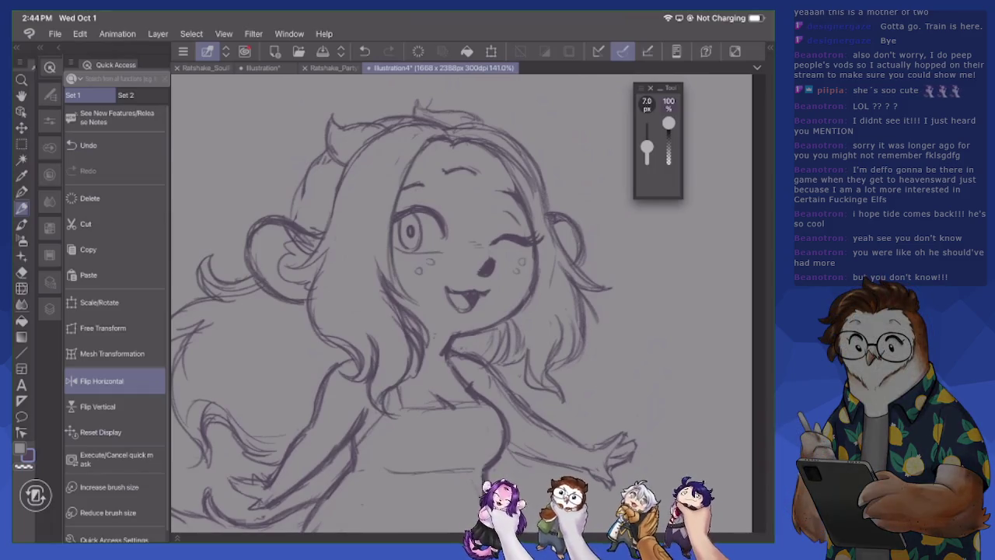
{"action": "scroll", "coordinate": [462, 298], "scroll_direction": "down", "scroll_amount": 5}
{"action": "scroll", "coordinate": [424, 298], "scroll_direction": "up", "scroll_amount": 1}
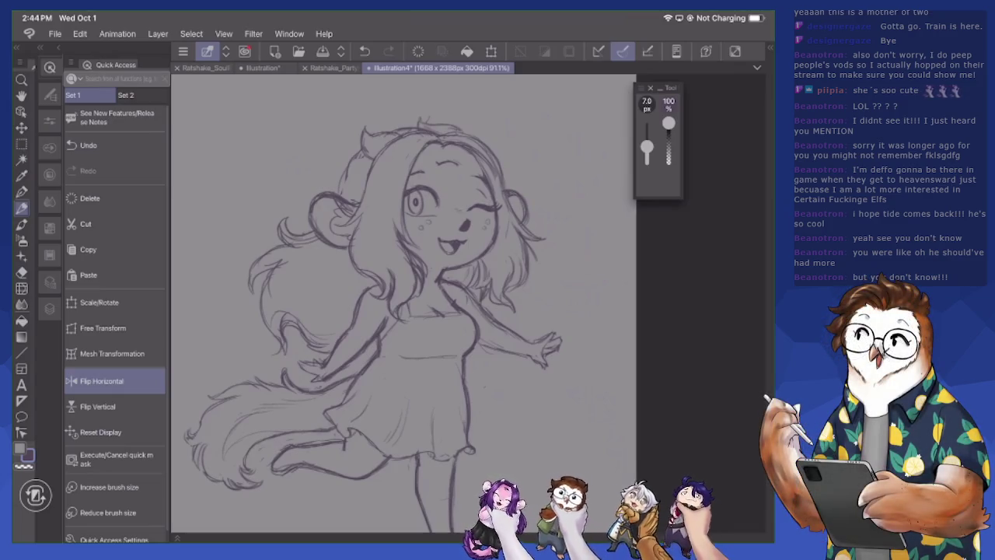
Zoom out to the whole figure and add a short stroke refining the leg's outline
{"action": "scroll", "coordinate": [373, 303], "scroll_direction": "down", "scroll_amount": 3}
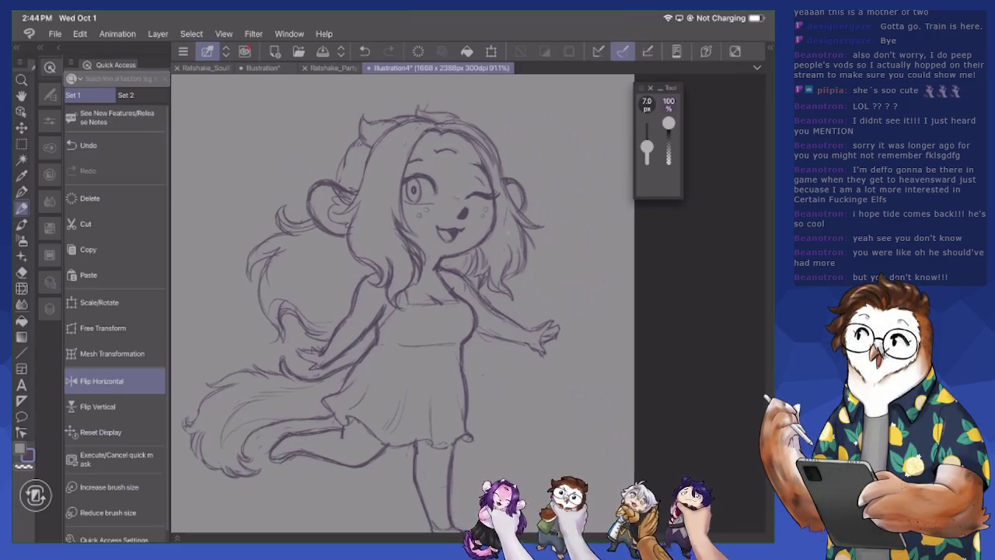
{"action": "left_click_drag", "start_coordinate": [445, 395], "coordinate": [443, 417]}
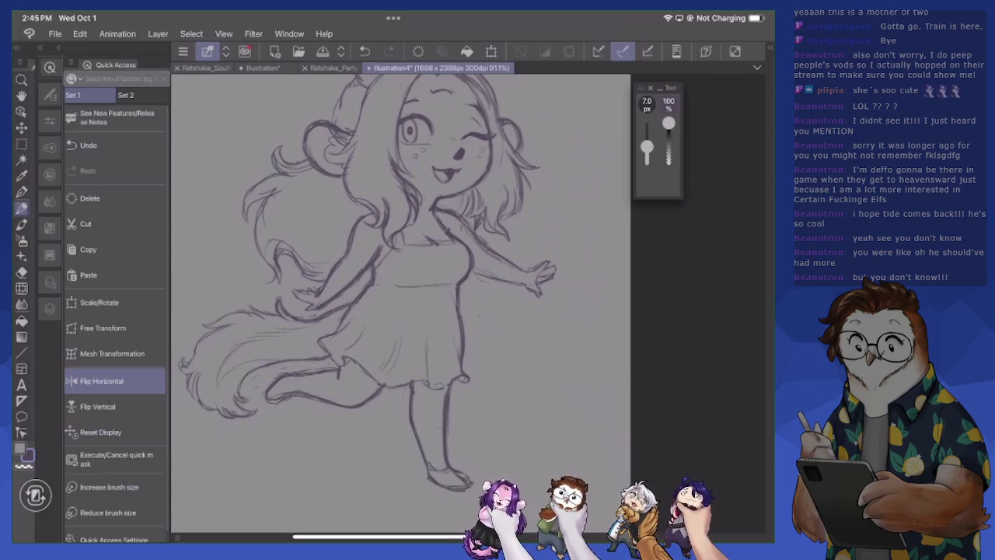
{"action": "key", "text": "e"}
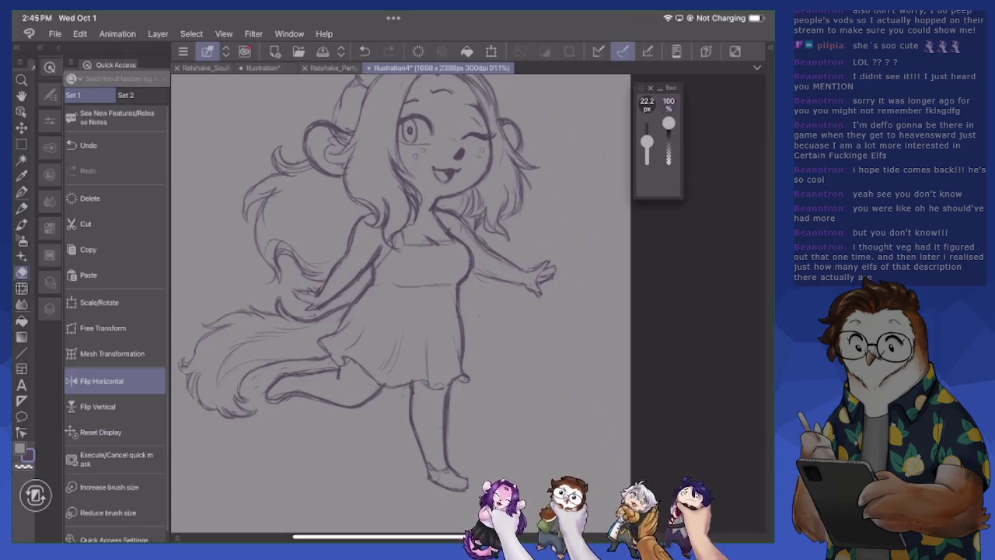
{"action": "key", "text": "p"}
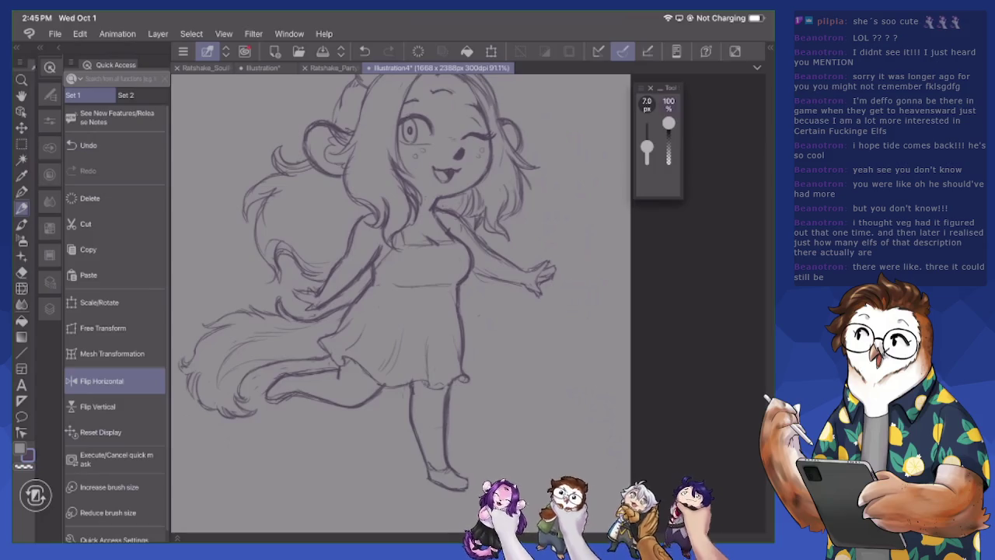
{"action": "scroll", "coordinate": [443, 156], "scroll_direction": "up", "scroll_amount": 2}
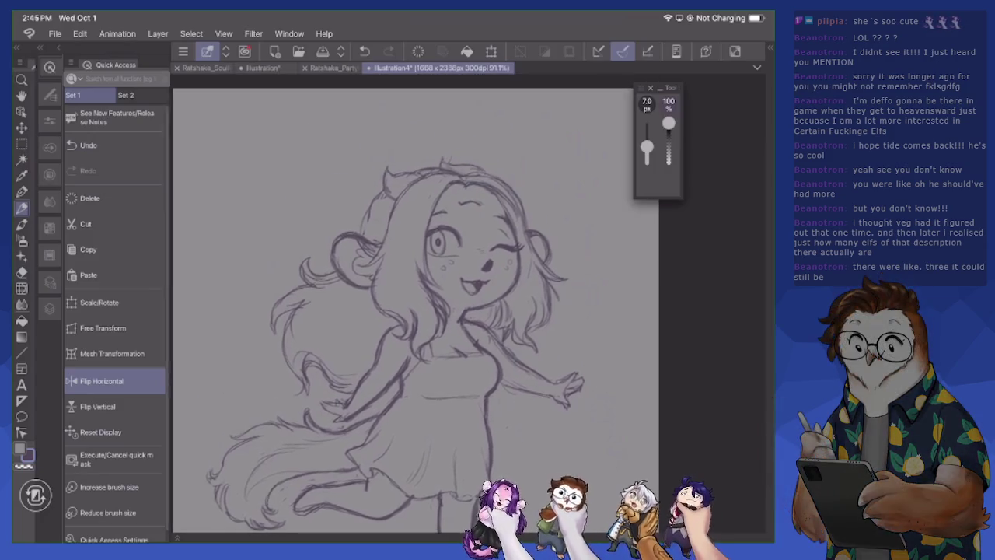
Zoom in on the head, redraw the top-left horn and add strokes atop the head
{"action": "scroll", "coordinate": [443, 156], "scroll_direction": "up", "scroll_amount": 2}
{"action": "scroll", "coordinate": [443, 156], "scroll_direction": "up", "scroll_amount": 2}
{"action": "scroll", "coordinate": [467, 311], "scroll_direction": "down", "scroll_amount": 1}
{"action": "mouse_move", "coordinate": [280, 195]}
{"action": "left_mouse_down"}
{"action": "mouse_move", "coordinate": [303, 227]}
{"action": "mouse_move", "coordinate": [277, 171]}
{"action": "mouse_move", "coordinate": [295, 162]}
{"action": "mouse_move", "coordinate": [296, 183]}
{"action": "left_mouse_up"}
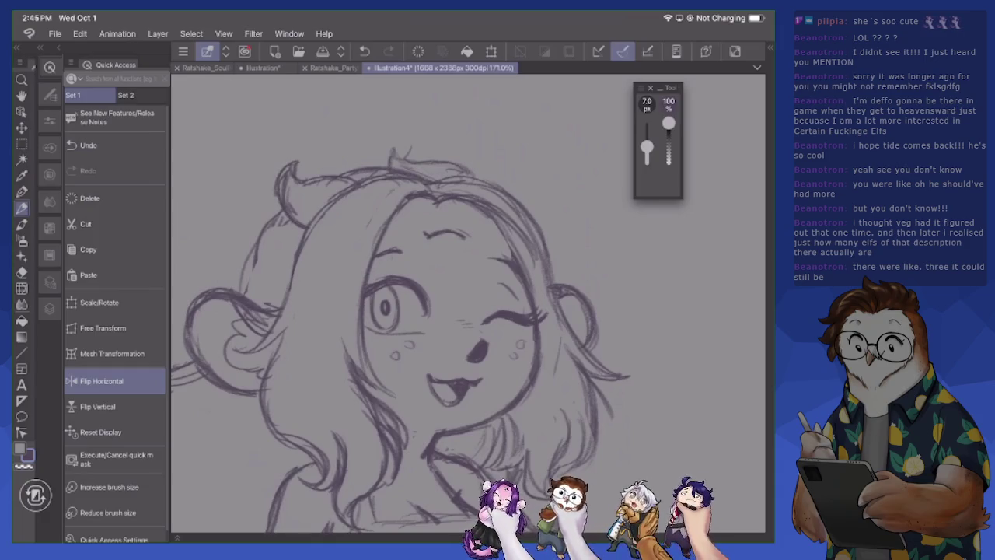
{"action": "mouse_move", "coordinate": [402, 171]}
{"action": "left_mouse_down"}
{"action": "mouse_move", "coordinate": [421, 157]}
{"action": "mouse_move", "coordinate": [477, 172]}
{"action": "mouse_move", "coordinate": [494, 190]}
{"action": "left_mouse_up"}
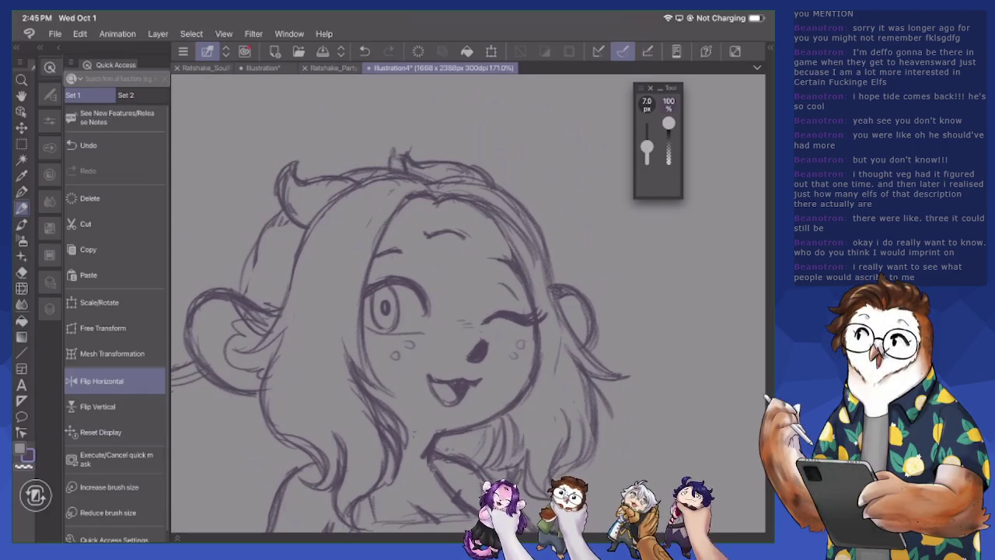
Erase and redraw the line along the top of the hair, shaping its curls
{"action": "key", "text": "e"}
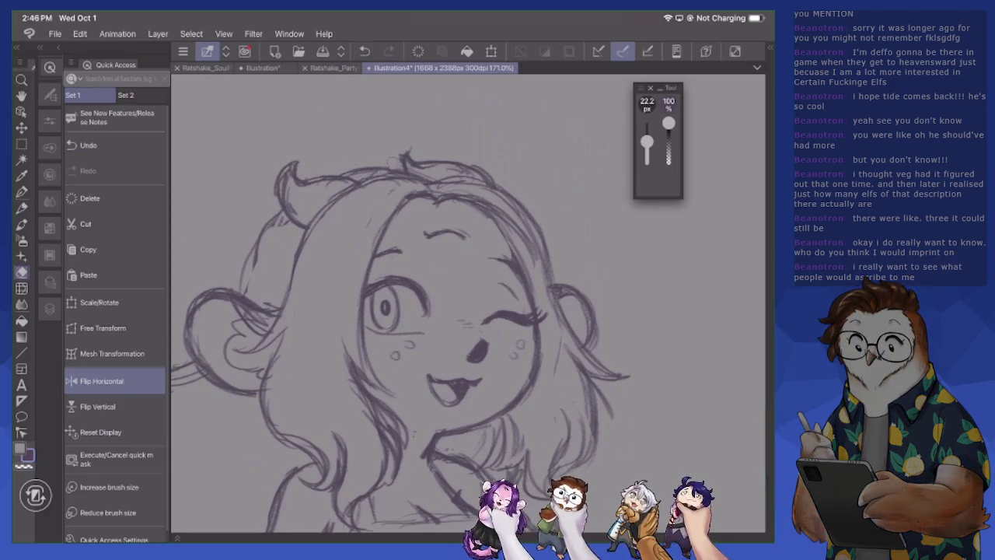
{"action": "left_click_drag", "start_coordinate": [408, 153], "coordinate": [488, 174]}
{"action": "key", "text": "p"}
{"action": "mouse_move", "coordinate": [407, 157]}
{"action": "left_mouse_down"}
{"action": "mouse_move", "coordinate": [479, 171]}
{"action": "mouse_move", "coordinate": [503, 189]}
{"action": "left_mouse_up"}
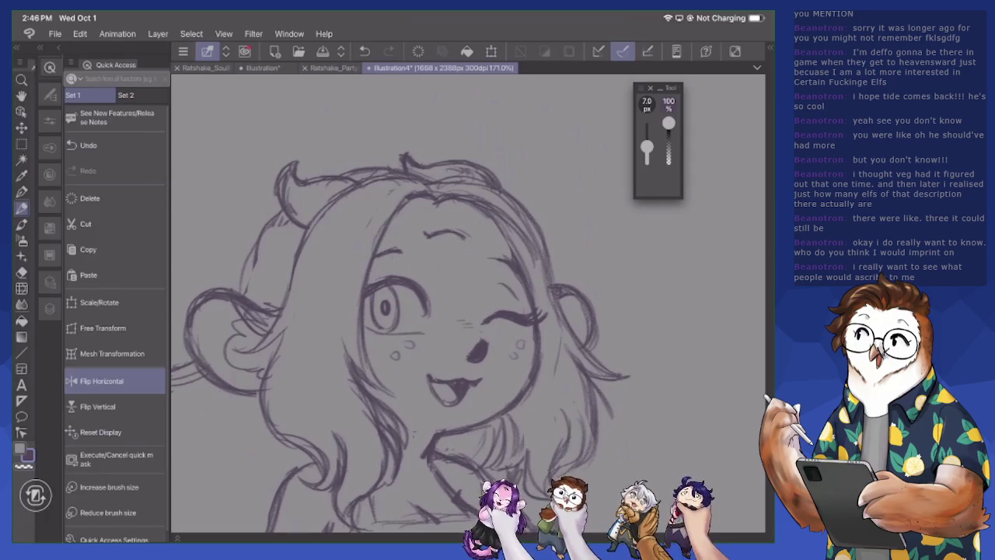
{"action": "key", "text": "e"}
{"action": "mouse_move", "coordinate": [420, 179]}
{"action": "left_mouse_down"}
{"action": "mouse_move", "coordinate": [412, 159]}
{"action": "mouse_move", "coordinate": [405, 172]}
{"action": "mouse_move", "coordinate": [455, 161]}
{"action": "mouse_move", "coordinate": [433, 171]}
{"action": "mouse_move", "coordinate": [443, 175]}
{"action": "mouse_move", "coordinate": [429, 151]}
{"action": "mouse_move", "coordinate": [455, 161]}
{"action": "left_mouse_up"}
{"action": "key", "text": "p"}
{"action": "mouse_move", "coordinate": [466, 168]}
{"action": "left_mouse_down"}
{"action": "mouse_move", "coordinate": [490, 160]}
{"action": "mouse_move", "coordinate": [507, 191]}
{"action": "mouse_move", "coordinate": [503, 182]}
{"action": "left_mouse_up"}
{"action": "mouse_move", "coordinate": [419, 173]}
{"action": "left_mouse_down"}
{"action": "mouse_move", "coordinate": [415, 151]}
{"action": "mouse_move", "coordinate": [446, 164]}
{"action": "left_mouse_up"}
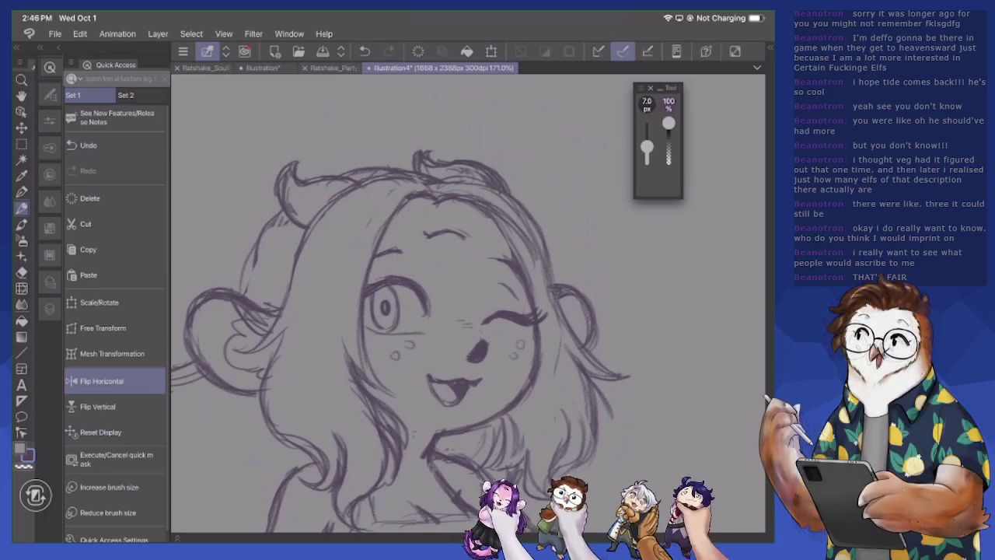
Lighten the top hair curl strokes and darken the hair outline on the head's right
{"action": "key", "text": "e"}
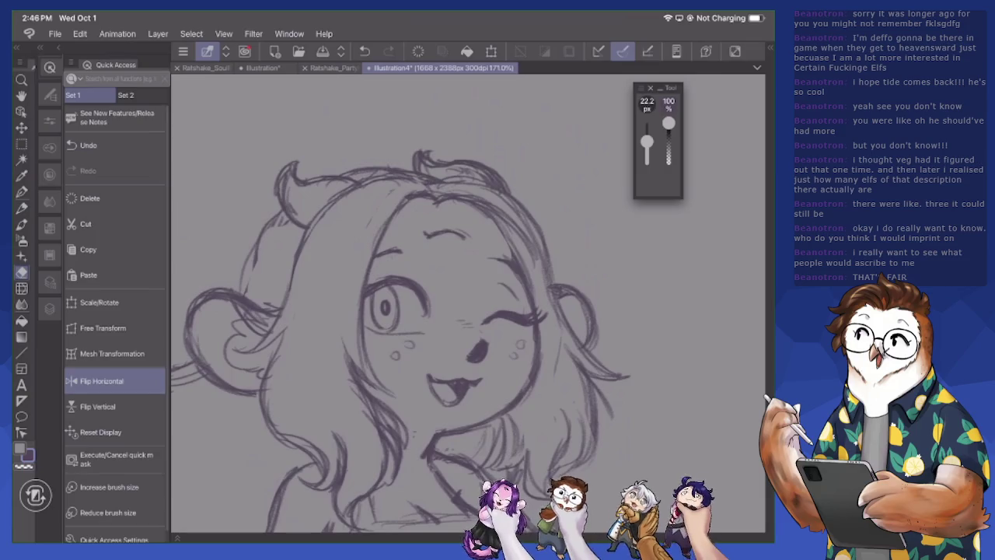
{"action": "mouse_move", "coordinate": [423, 154]}
{"action": "left_mouse_down"}
{"action": "mouse_move", "coordinate": [445, 163]}
{"action": "mouse_move", "coordinate": [431, 152]}
{"action": "mouse_move", "coordinate": [417, 176]}
{"action": "mouse_move", "coordinate": [443, 166]}
{"action": "mouse_move", "coordinate": [497, 191]}
{"action": "left_mouse_up"}
{"action": "key", "text": "p"}
{"action": "key", "text": "e"}
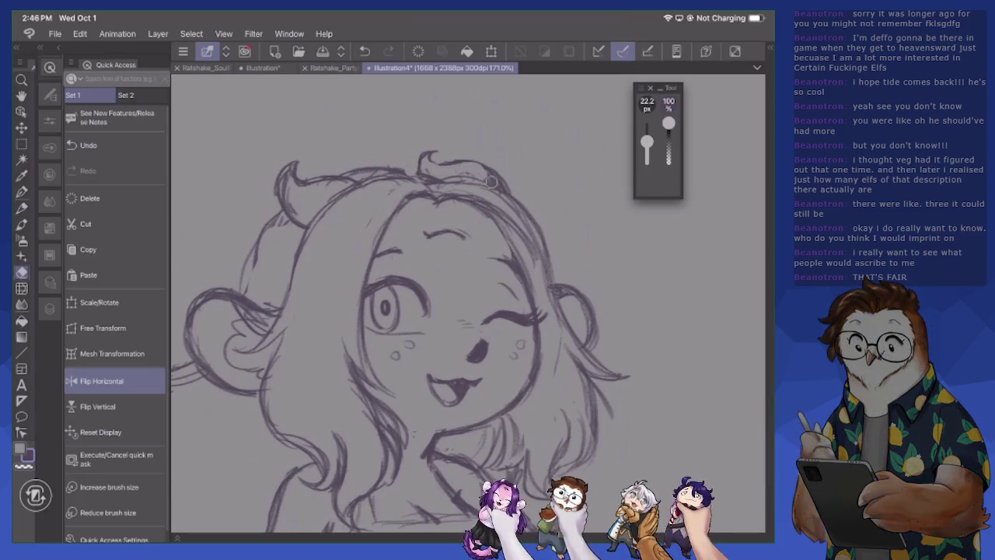
{"action": "key", "text": "p"}
{"action": "mouse_move", "coordinate": [437, 185]}
{"action": "left_mouse_down"}
{"action": "mouse_move", "coordinate": [497, 195]}
{"action": "mouse_move", "coordinate": [533, 220]}
{"action": "left_mouse_up"}
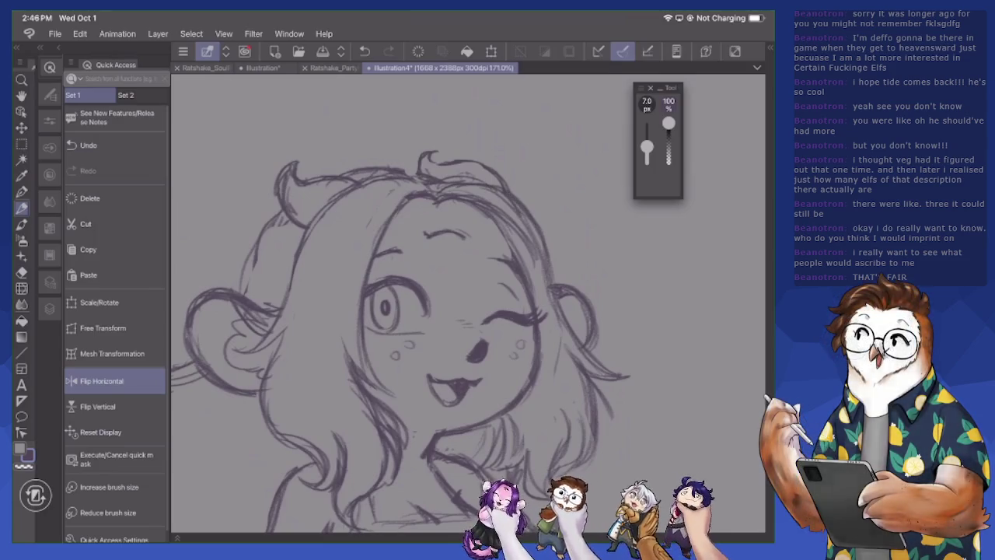
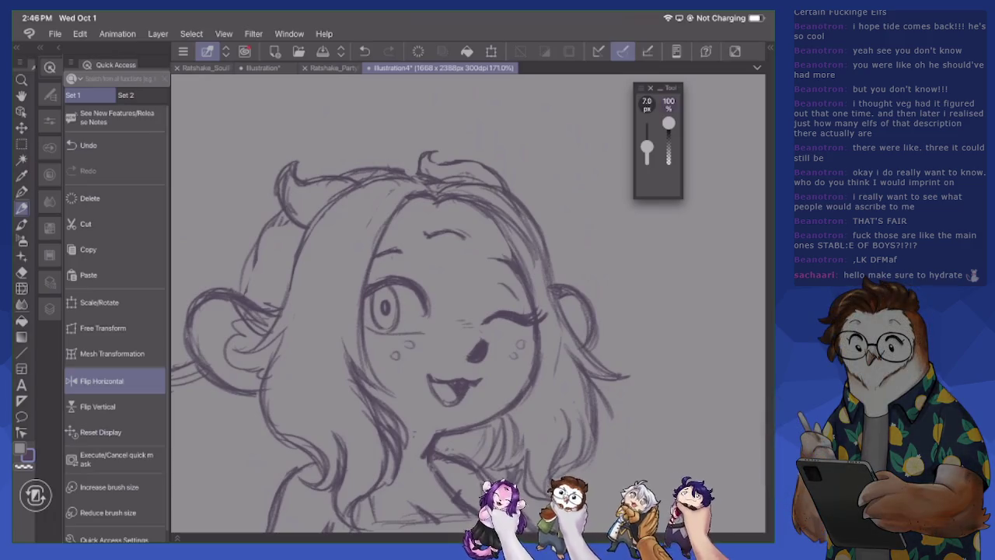
Sketch short pencil strokes on the body and the torso near the waist
{"action": "scroll", "coordinate": [428, 311], "scroll_direction": "down", "scroll_amount": 3}
{"action": "scroll", "coordinate": [428, 311], "scroll_direction": "down", "scroll_amount": 3}
{"action": "scroll", "coordinate": [427, 312], "scroll_direction": "down", "scroll_amount": 1}
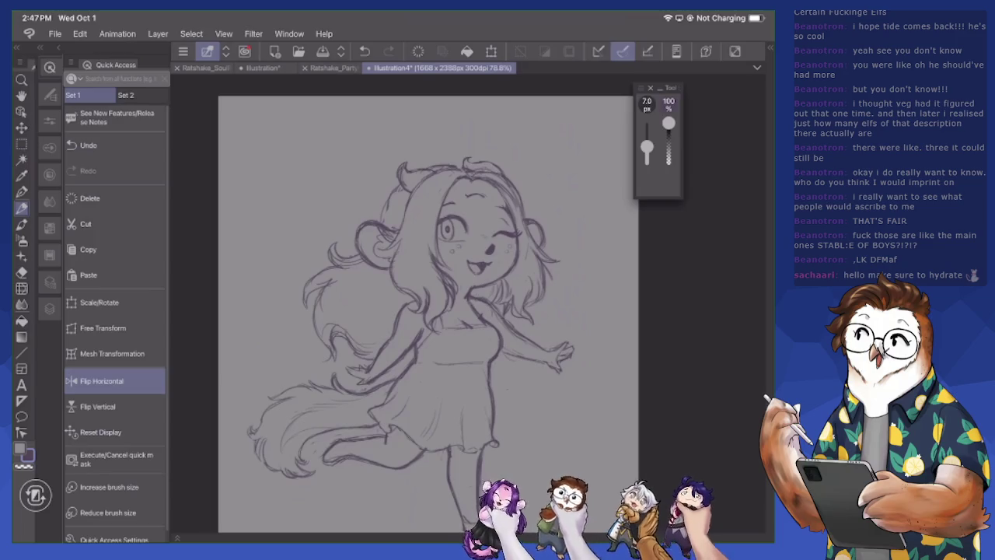
{"action": "key", "text": "e"}
{"action": "key", "text": "p"}
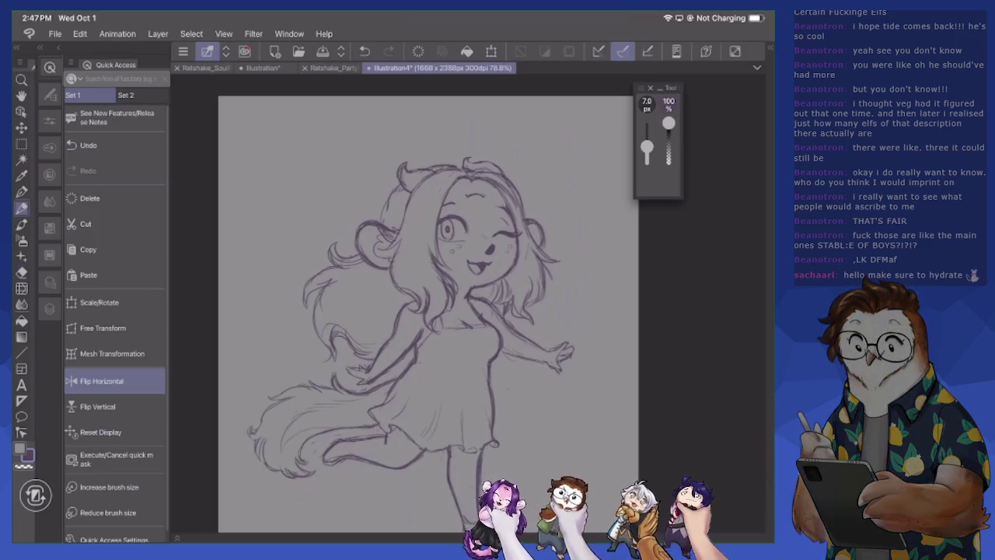
{"action": "scroll", "coordinate": [423, 304], "scroll_direction": "up", "scroll_amount": 2}
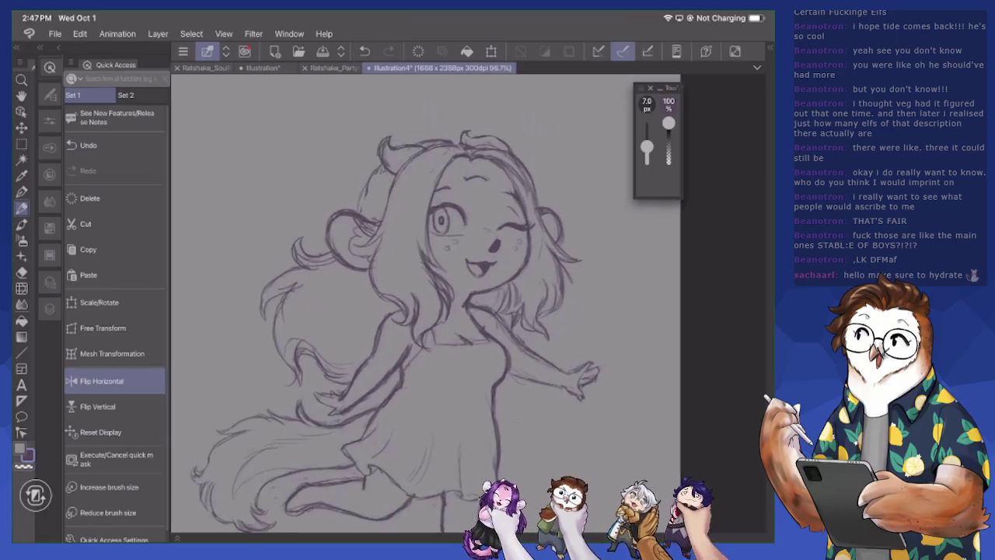
{"action": "scroll", "coordinate": [481, 271], "scroll_direction": "up", "scroll_amount": 2}
{"action": "scroll", "coordinate": [482, 271], "scroll_direction": "up", "scroll_amount": 1}
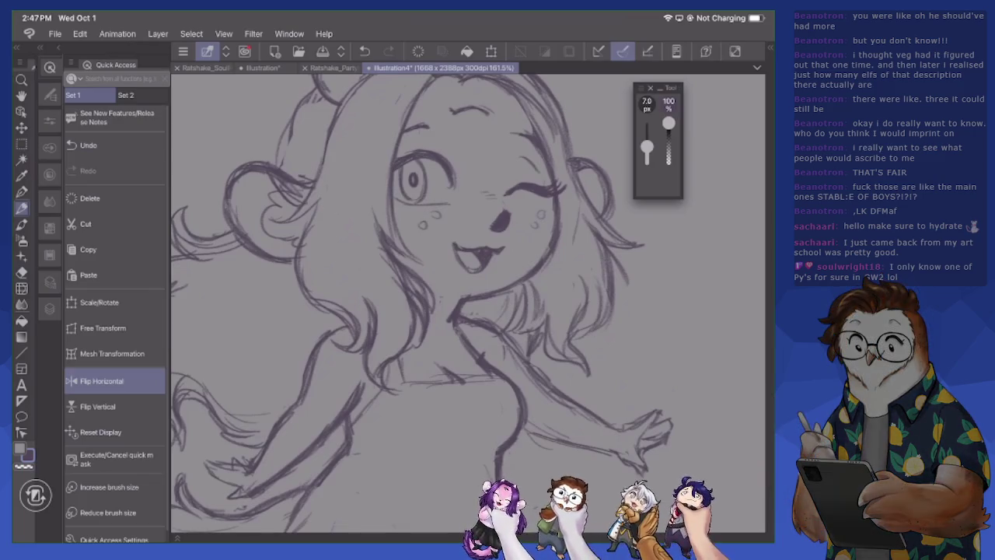
{"action": "key", "text": "e"}
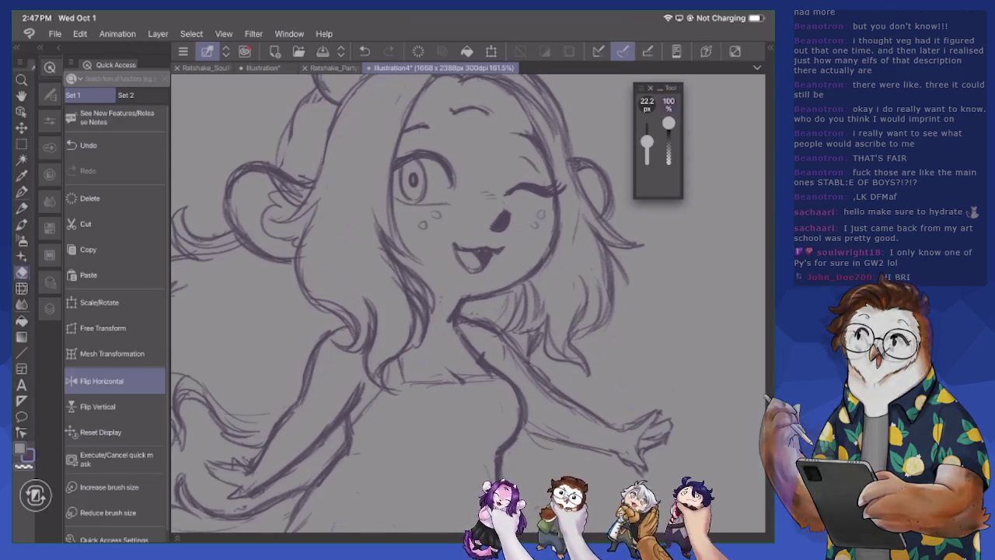
{"action": "key", "text": "p"}
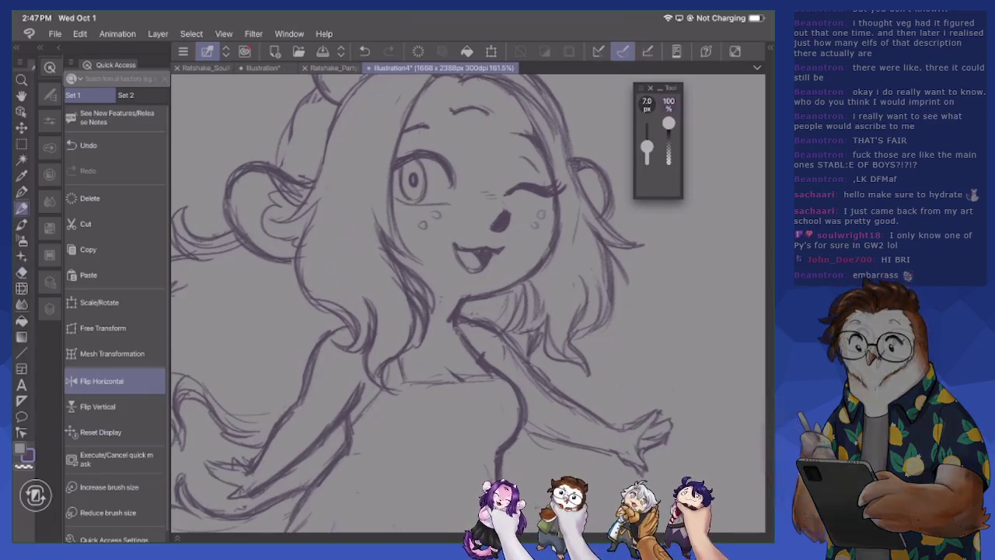
{"action": "mouse_move", "coordinate": [354, 455]}
{"action": "left_mouse_down"}
{"action": "mouse_move", "coordinate": [384, 478]}
{"action": "mouse_move", "coordinate": [472, 495]}
{"action": "left_mouse_up"}
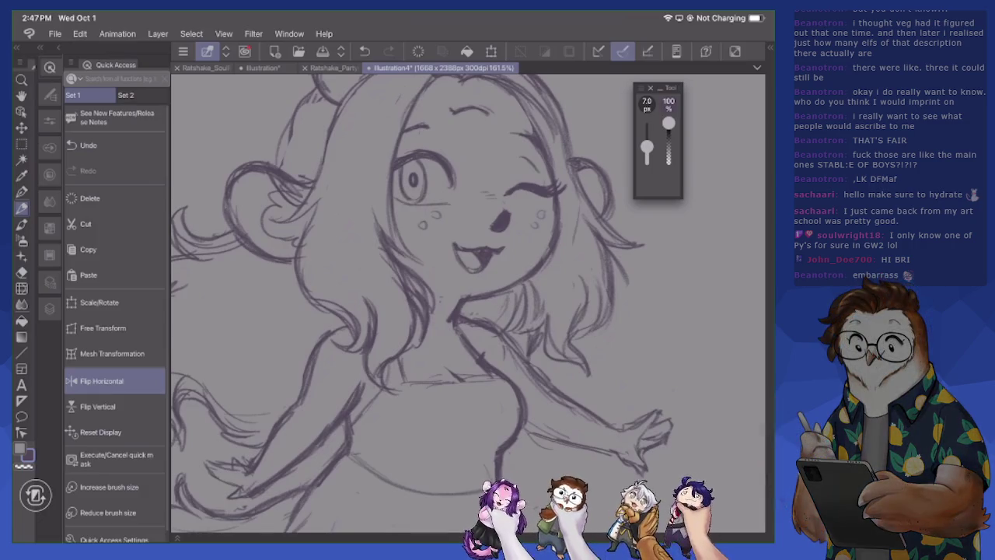
{"action": "mouse_move", "coordinate": [405, 356]}
{"action": "left_mouse_down"}
{"action": "mouse_move", "coordinate": [406, 381]}
{"action": "mouse_move", "coordinate": [487, 376]}
{"action": "left_mouse_up"}
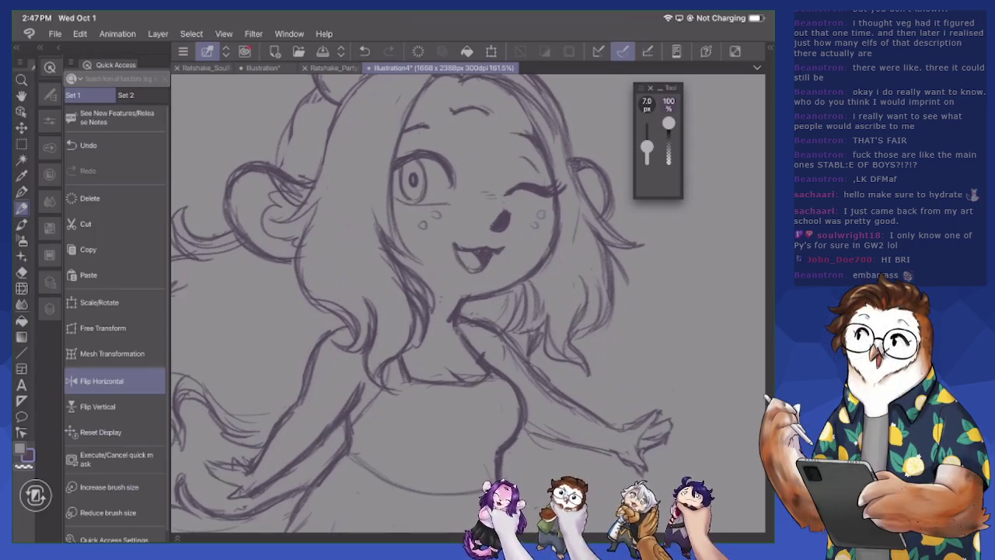
Erase to lighten the sketch lines around the waist and below the neck
{"action": "key", "text": "e"}
{"action": "mouse_move", "coordinate": [400, 361]}
{"action": "left_mouse_down"}
{"action": "mouse_move", "coordinate": [403, 384]}
{"action": "mouse_move", "coordinate": [498, 383]}
{"action": "left_mouse_up"}
{"action": "mouse_move", "coordinate": [460, 334]}
{"action": "left_mouse_down"}
{"action": "mouse_move", "coordinate": [515, 390]}
{"action": "mouse_move", "coordinate": [523, 430]}
{"action": "mouse_move", "coordinate": [502, 468]}
{"action": "left_mouse_up"}
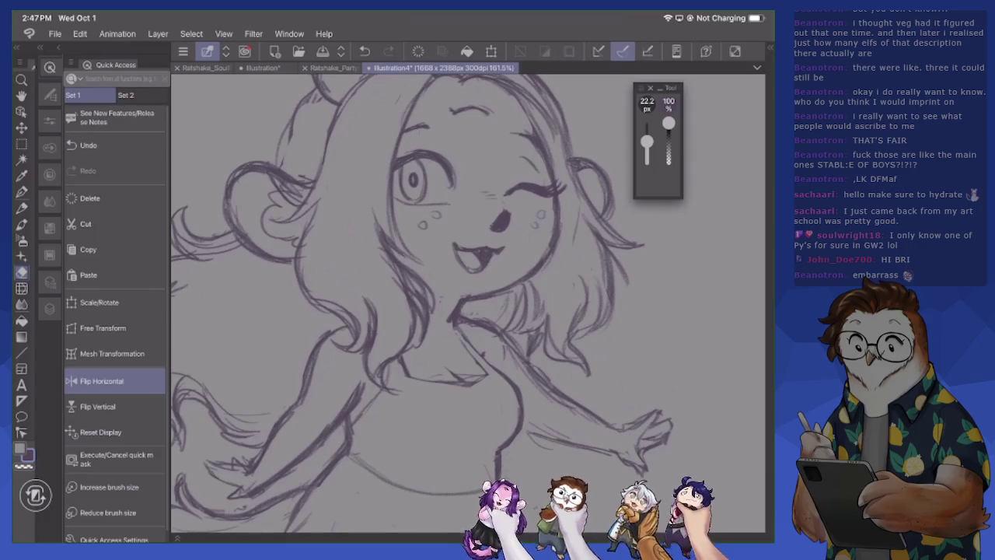
Redraw a darker waistline on the dress and lighten the skirt's right edge
{"action": "scroll", "coordinate": [466, 304], "scroll_direction": "down", "scroll_amount": 5}
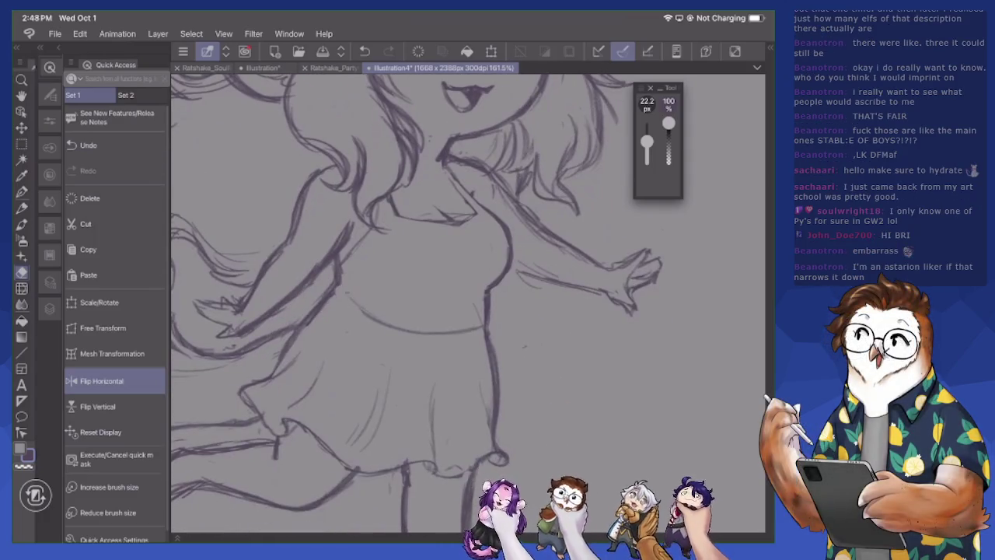
{"action": "key", "text": "p"}
{"action": "mouse_move", "coordinate": [339, 288]}
{"action": "left_mouse_down"}
{"action": "mouse_move", "coordinate": [375, 320]}
{"action": "mouse_move", "coordinate": [447, 339]}
{"action": "mouse_move", "coordinate": [492, 332]}
{"action": "mouse_move", "coordinate": [495, 359]}
{"action": "left_mouse_up"}
{"action": "key", "text": "e"}
{"action": "left_click_drag", "start_coordinate": [483, 325], "coordinate": [497, 424]}
{"action": "left_click_drag", "start_coordinate": [491, 375], "coordinate": [497, 429]}
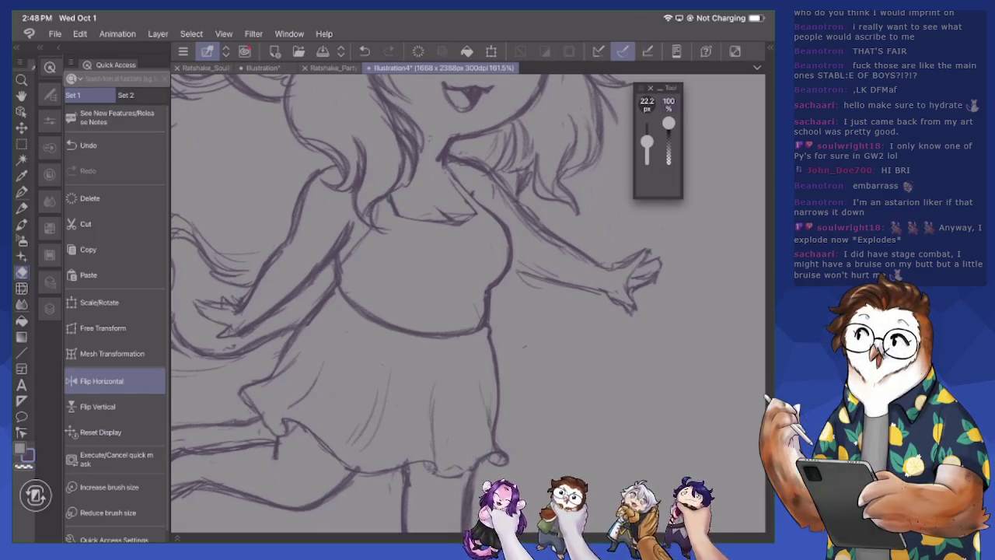
Erase sketch lines on the left hair, ear and near the top of the head
{"action": "scroll", "coordinate": [432, 303], "scroll_direction": "up", "scroll_amount": 5}
{"action": "scroll", "coordinate": [432, 303], "scroll_direction": "up", "scroll_amount": 2}
{"action": "scroll", "coordinate": [432, 303], "scroll_direction": "up", "scroll_amount": 3}
{"action": "mouse_move", "coordinate": [336, 193]}
{"action": "left_mouse_down"}
{"action": "mouse_move", "coordinate": [315, 247]}
{"action": "mouse_move", "coordinate": [294, 253]}
{"action": "mouse_move", "coordinate": [323, 244]}
{"action": "mouse_move", "coordinate": [316, 221]}
{"action": "mouse_move", "coordinate": [325, 211]}
{"action": "left_mouse_up"}
{"action": "mouse_move", "coordinate": [339, 173]}
{"action": "left_mouse_down"}
{"action": "mouse_move", "coordinate": [340, 191]}
{"action": "mouse_move", "coordinate": [295, 254]}
{"action": "mouse_move", "coordinate": [329, 245]}
{"action": "mouse_move", "coordinate": [289, 260]}
{"action": "left_mouse_up"}
Redraw the left hair outline and top-of-head strokes, erasing a stray mark
{"action": "key", "text": "p"}
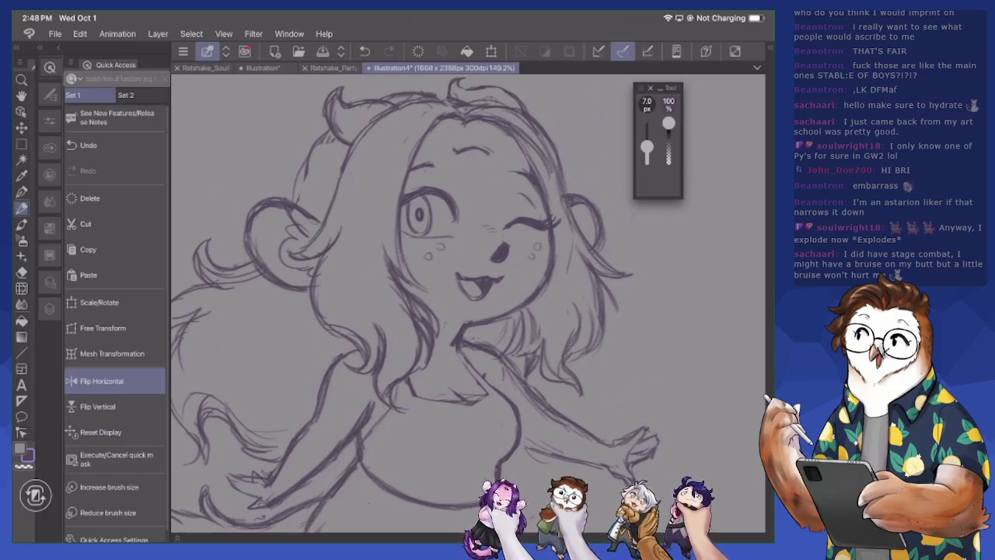
{"action": "left_click_drag", "start_coordinate": [323, 139], "coordinate": [296, 202]}
{"action": "left_click_drag", "start_coordinate": [389, 101], "coordinate": [446, 97]}
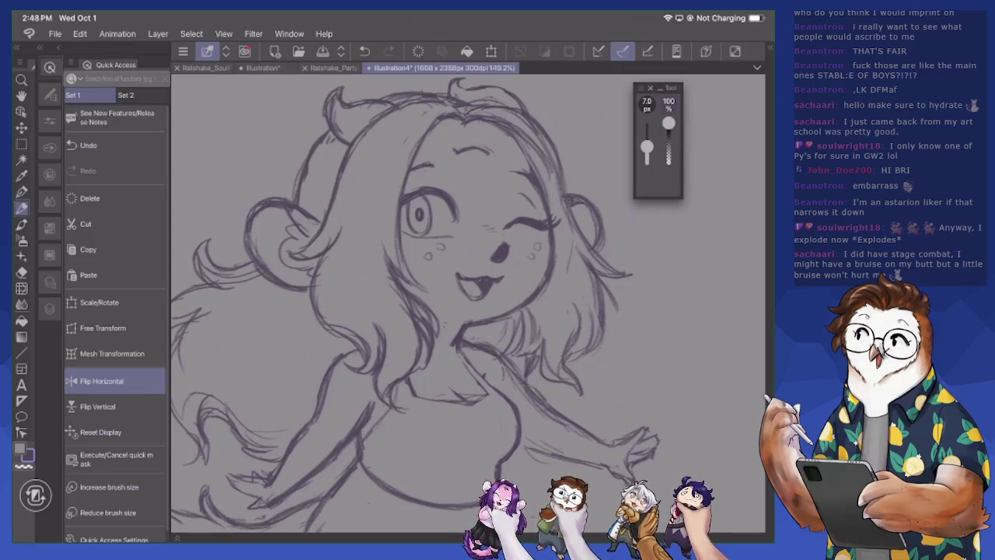
{"action": "scroll", "coordinate": [466, 311], "scroll_direction": "up", "scroll_amount": 2}
{"action": "mouse_move", "coordinate": [454, 196]}
{"action": "left_mouse_down"}
{"action": "mouse_move", "coordinate": [474, 179]}
{"action": "mouse_move", "coordinate": [536, 188]}
{"action": "mouse_move", "coordinate": [536, 209]}
{"action": "left_mouse_up"}
{"action": "key", "text": "e"}
{"action": "mouse_move", "coordinate": [456, 192]}
{"action": "left_mouse_down"}
{"action": "mouse_move", "coordinate": [510, 190]}
{"action": "mouse_move", "coordinate": [531, 207]}
{"action": "mouse_move", "coordinate": [524, 183]}
{"action": "left_mouse_up"}
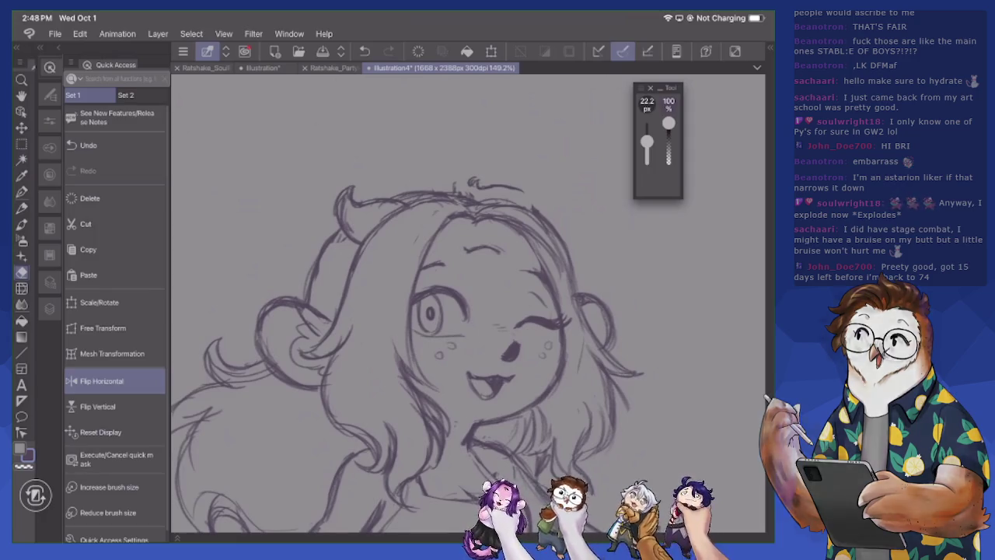
{"action": "scroll", "coordinate": [404, 350], "scroll_direction": "up", "scroll_amount": 2}
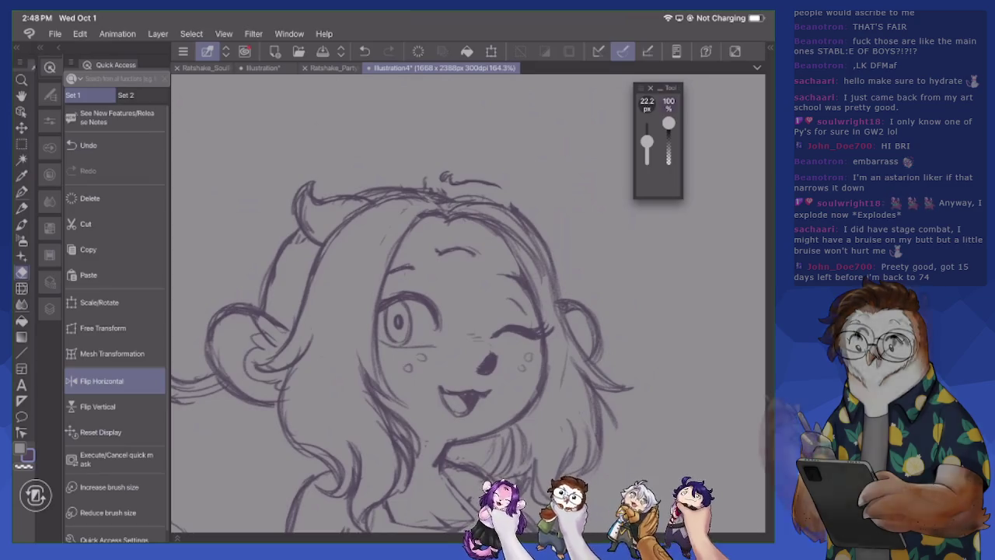
{"action": "key", "text": "p"}
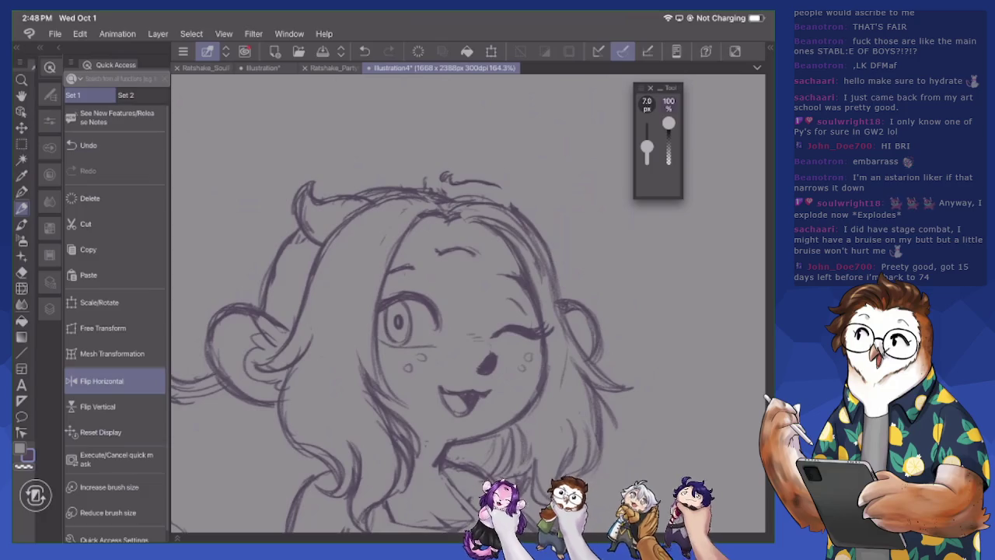
Flip the canvas horizontally back and forth to check the sketch's proportions
{"action": "left_click", "coordinate": [101, 381]}
{"action": "left_click", "coordinate": [101, 381]}
{"action": "left_click", "coordinate": [101, 381]}
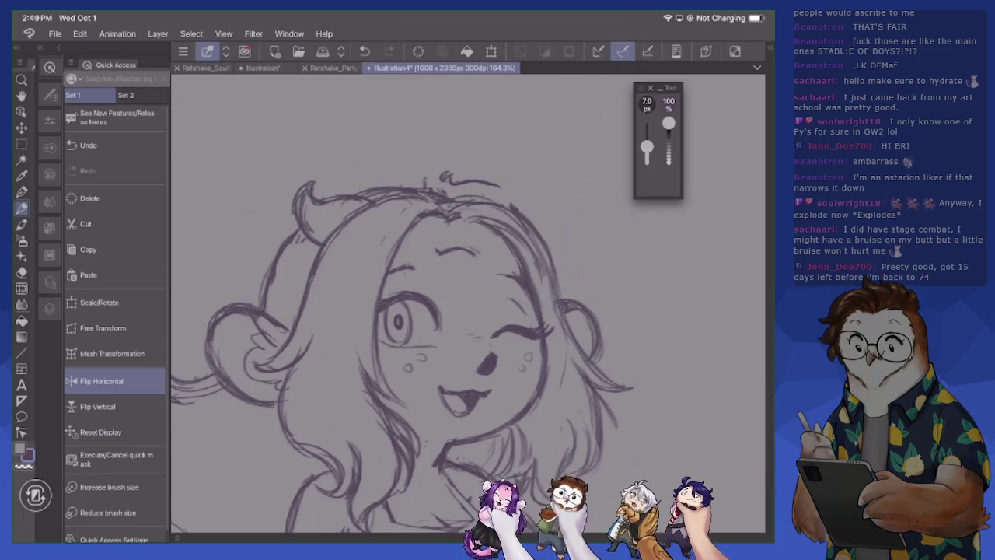
{"action": "left_click", "coordinate": [101, 381]}
{"action": "left_click", "coordinate": [102, 381]}
{"action": "left_click", "coordinate": [102, 381]}
{"action": "left_click", "coordinate": [101, 381]}
{"action": "left_click", "coordinate": [101, 381]}
{"action": "left_click", "coordinate": [101, 381]}
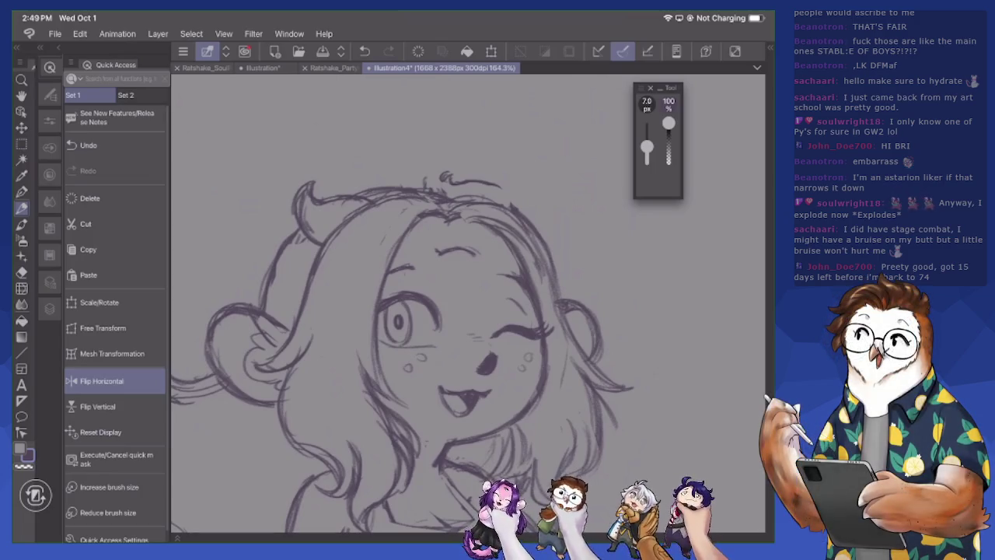
{"action": "left_click", "coordinate": [101, 381]}
{"action": "left_click", "coordinate": [101, 381]}
Lower Layer 3's opacity to 49% in the Layer panel
{"action": "scroll", "coordinate": [466, 311], "scroll_direction": "down", "scroll_amount": 5}
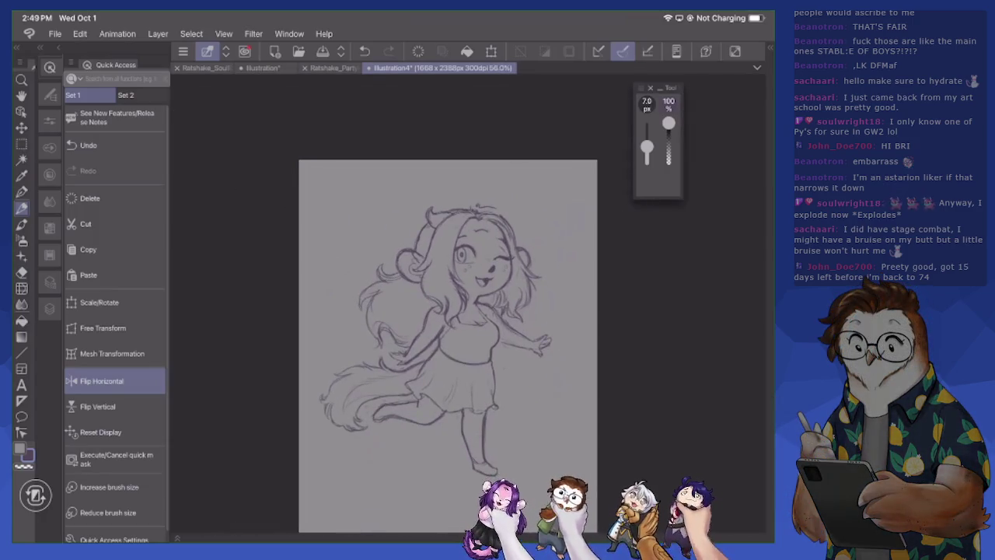
{"action": "scroll", "coordinate": [435, 296], "scroll_direction": "up", "scroll_amount": 3}
{"action": "scroll", "coordinate": [436, 295], "scroll_direction": "up", "scroll_amount": 2}
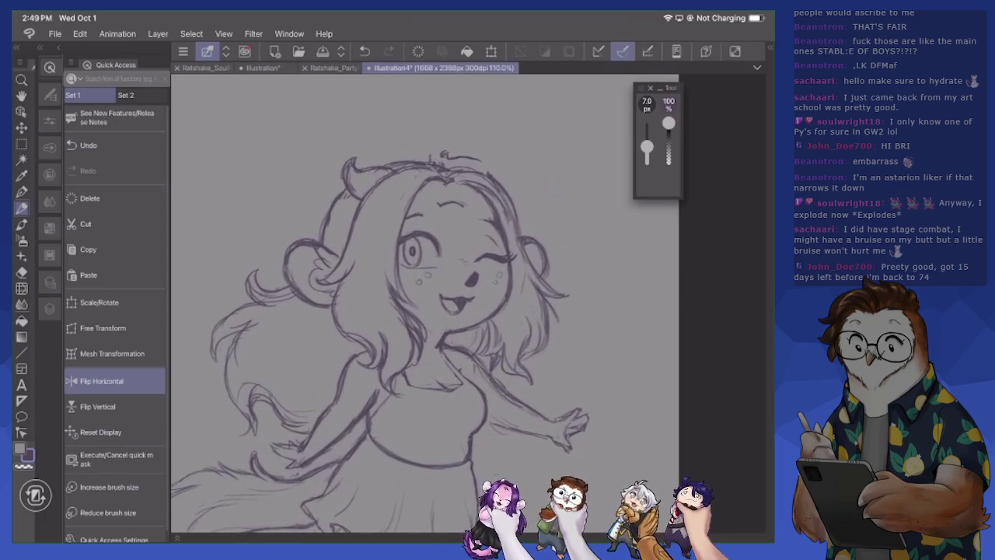
{"action": "left_click", "coordinate": [49, 308]}
{"action": "left_click_drag", "start_coordinate": [152, 78], "coordinate": [134, 78]}
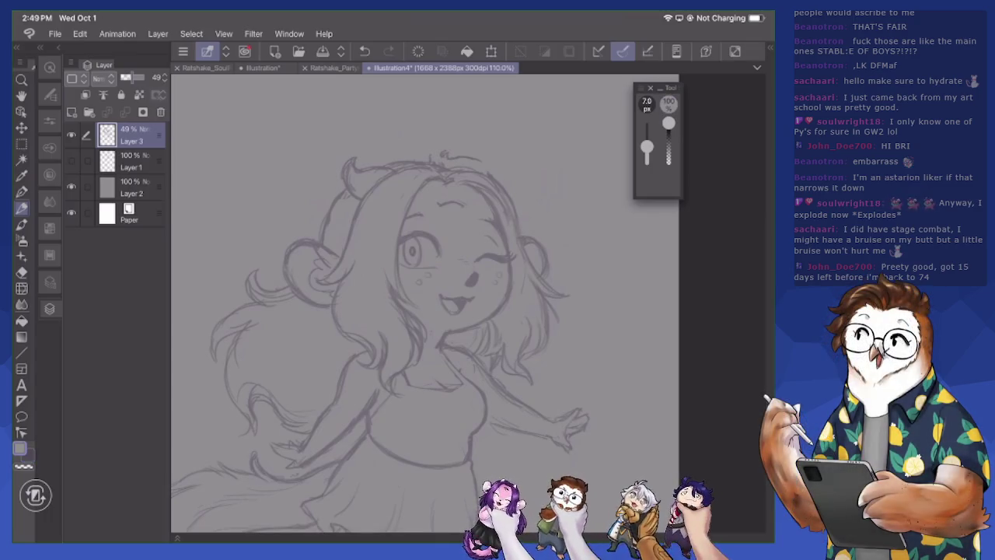
Switch to black, mark the nose, then add Layer 4 and thin the pen
{"action": "left_click", "coordinate": [20, 449]}
{"action": "key", "text": "Return"}
{"action": "scroll", "coordinate": [420, 233], "scroll_direction": "up", "scroll_amount": 5}
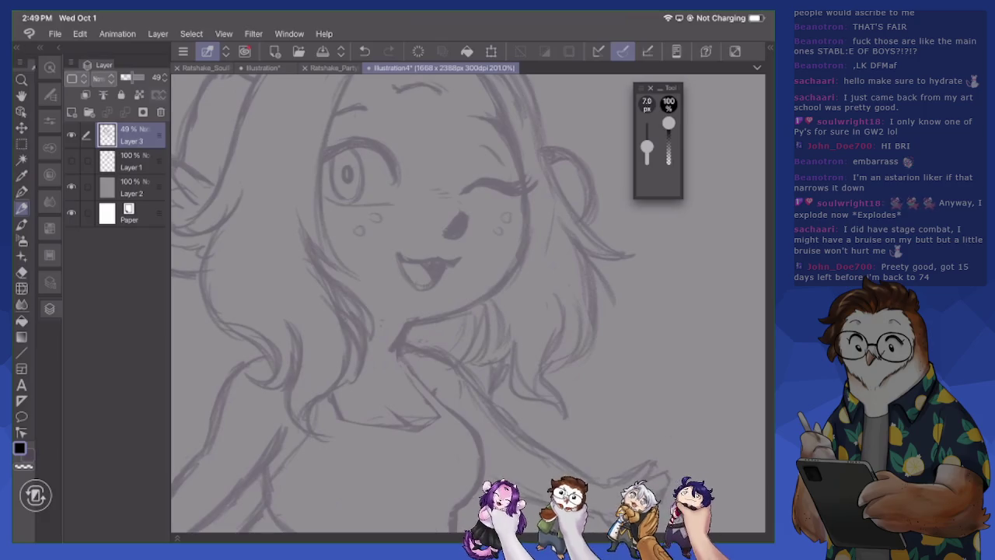
{"action": "left_click_drag", "start_coordinate": [447, 232], "coordinate": [458, 222]}
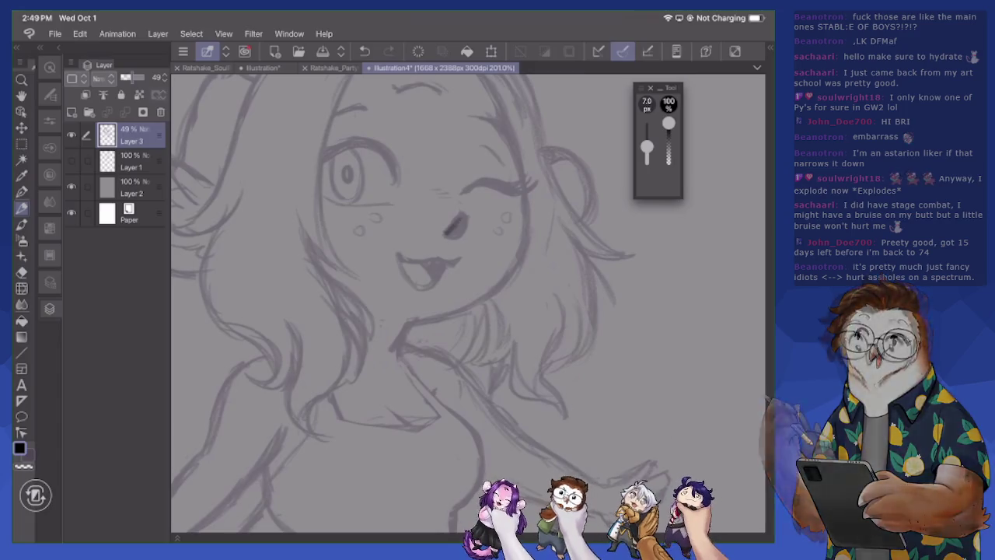
{"action": "key", "text": "ctrl+shift+n"}
{"action": "left_click_drag", "start_coordinate": [647, 148], "coordinate": [647, 148]}
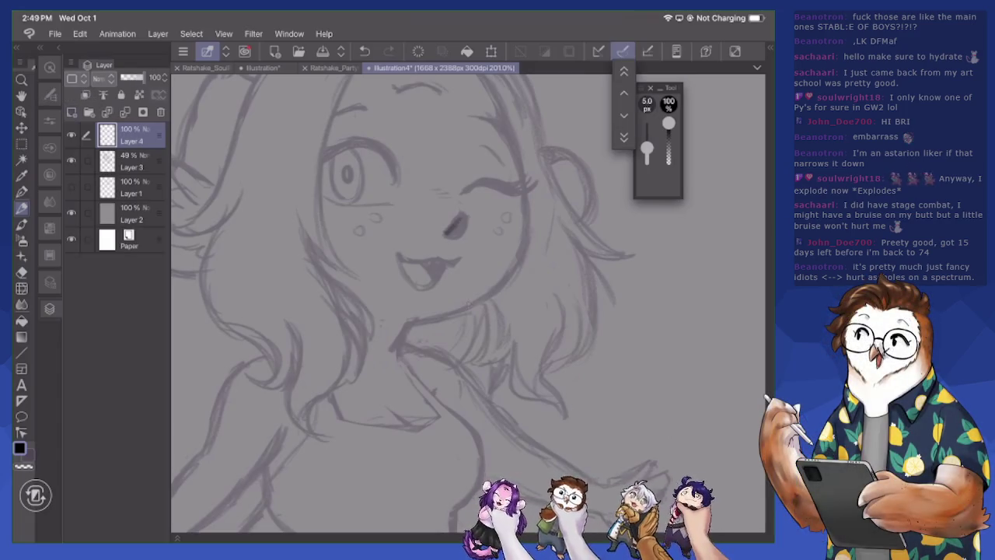
Ink the nose, open mouth and tongue in black, then begin the winking eyelid
{"action": "mouse_move", "coordinate": [460, 216]}
{"action": "left_mouse_down"}
{"action": "mouse_move", "coordinate": [448, 235]}
{"action": "mouse_move", "coordinate": [460, 220]}
{"action": "left_mouse_up"}
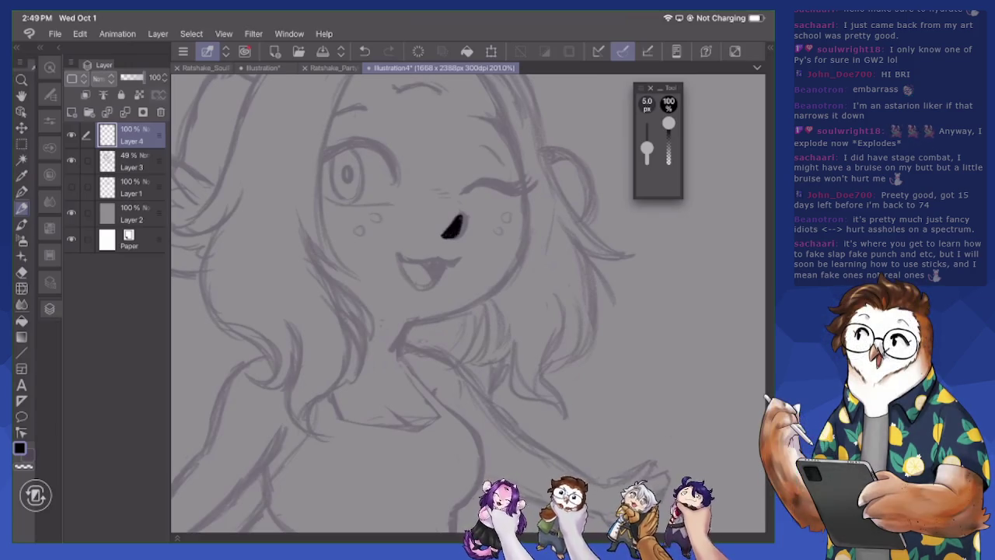
{"action": "mouse_move", "coordinate": [391, 253]}
{"action": "left_mouse_down"}
{"action": "mouse_move", "coordinate": [421, 263]}
{"action": "mouse_move", "coordinate": [462, 258]}
{"action": "left_mouse_up"}
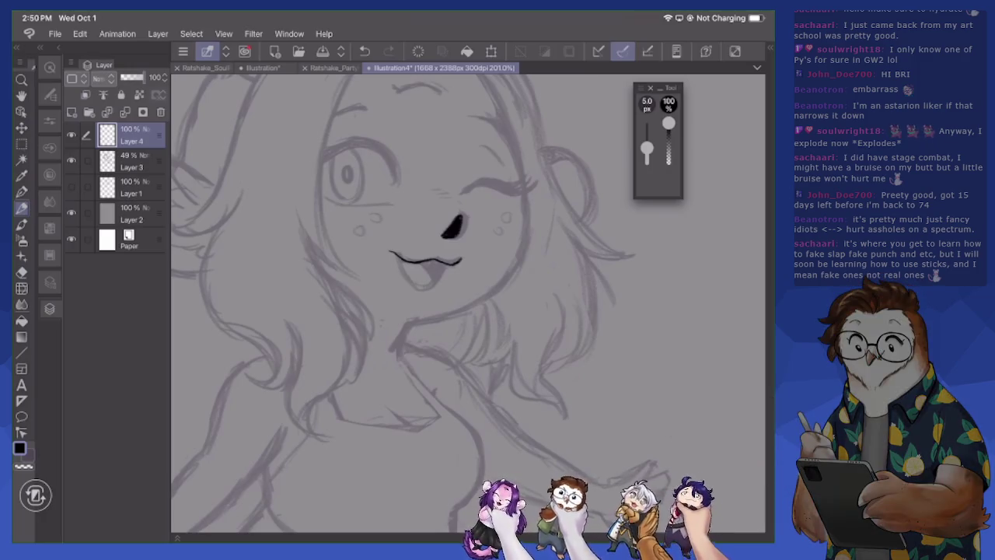
{"action": "mouse_move", "coordinate": [393, 255]}
{"action": "left_mouse_down"}
{"action": "mouse_move", "coordinate": [409, 282]}
{"action": "mouse_move", "coordinate": [430, 286]}
{"action": "mouse_move", "coordinate": [444, 266]}
{"action": "left_mouse_up"}
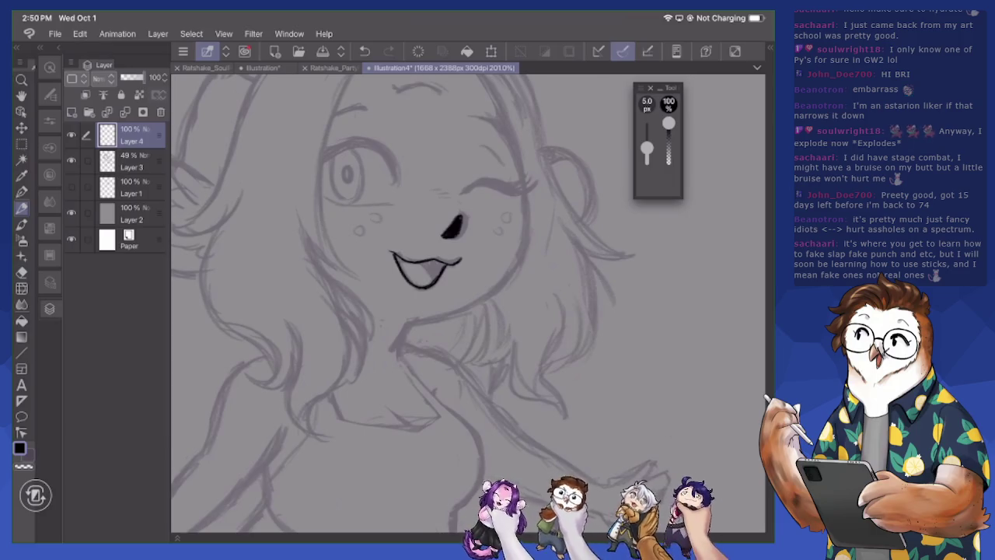
{"action": "left_click_drag", "start_coordinate": [420, 264], "coordinate": [432, 280]}
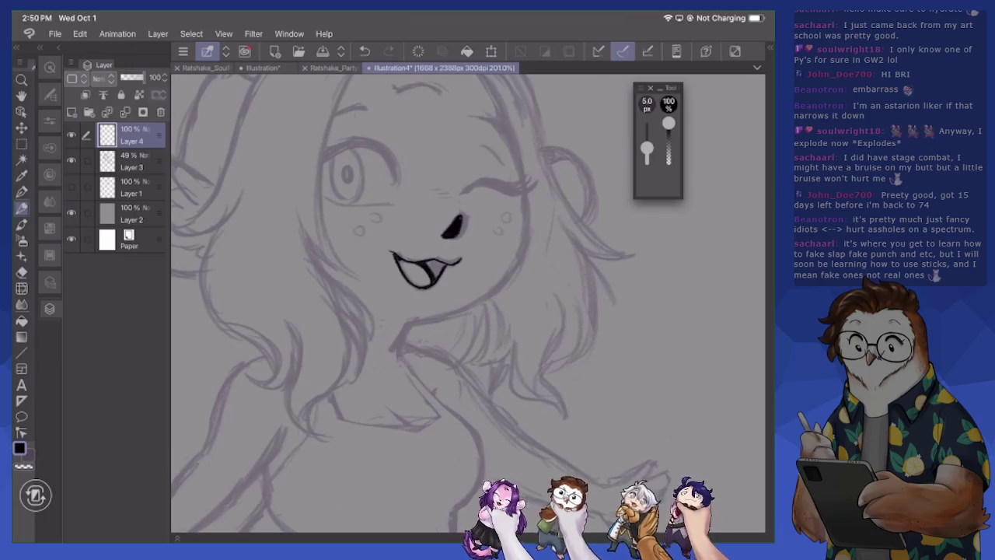
{"action": "mouse_move", "coordinate": [427, 262]}
{"action": "left_mouse_down"}
{"action": "mouse_move", "coordinate": [438, 279]}
{"action": "mouse_move", "coordinate": [444, 268]}
{"action": "left_mouse_up"}
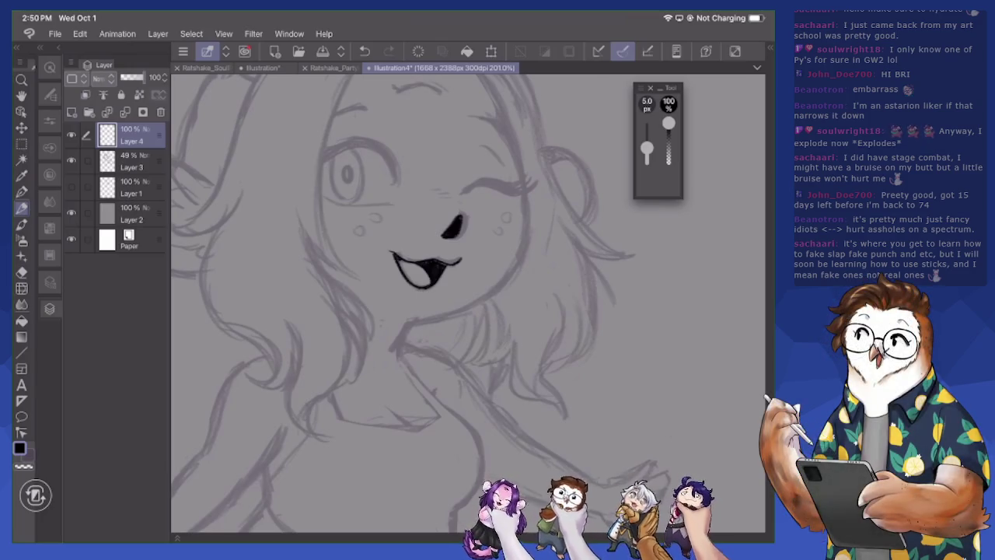
{"action": "scroll", "coordinate": [450, 159], "scroll_direction": "up", "scroll_amount": 3}
{"action": "left_click_drag", "start_coordinate": [466, 204], "coordinate": [498, 188]}
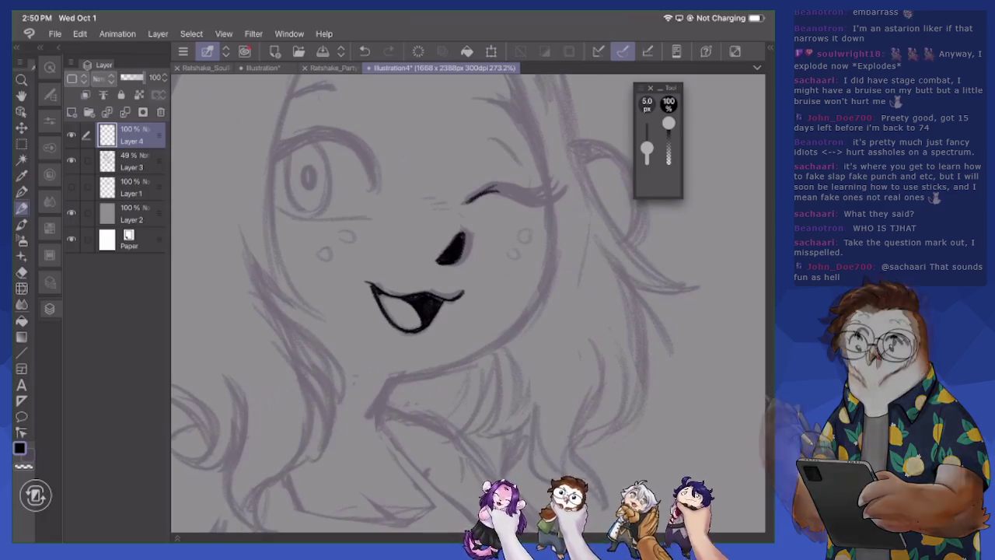
Thicken the winking eye's eyelid line and add its lashes
{"action": "mouse_move", "coordinate": [495, 190]}
{"action": "left_mouse_down"}
{"action": "mouse_move", "coordinate": [554, 202]}
{"action": "mouse_move", "coordinate": [512, 185]}
{"action": "left_mouse_up"}
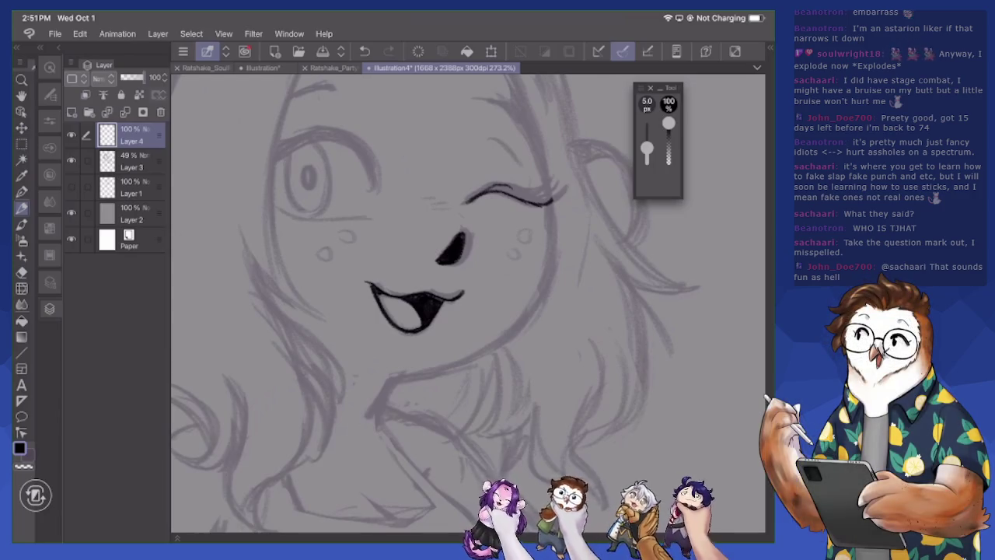
{"action": "mouse_move", "coordinate": [473, 190]}
{"action": "left_mouse_down"}
{"action": "mouse_move", "coordinate": [546, 204]}
{"action": "mouse_move", "coordinate": [530, 200]}
{"action": "left_mouse_up"}
{"action": "left_click_drag", "start_coordinate": [485, 191], "coordinate": [560, 199]}
{"action": "left_click_drag", "start_coordinate": [537, 198], "coordinate": [557, 184]}
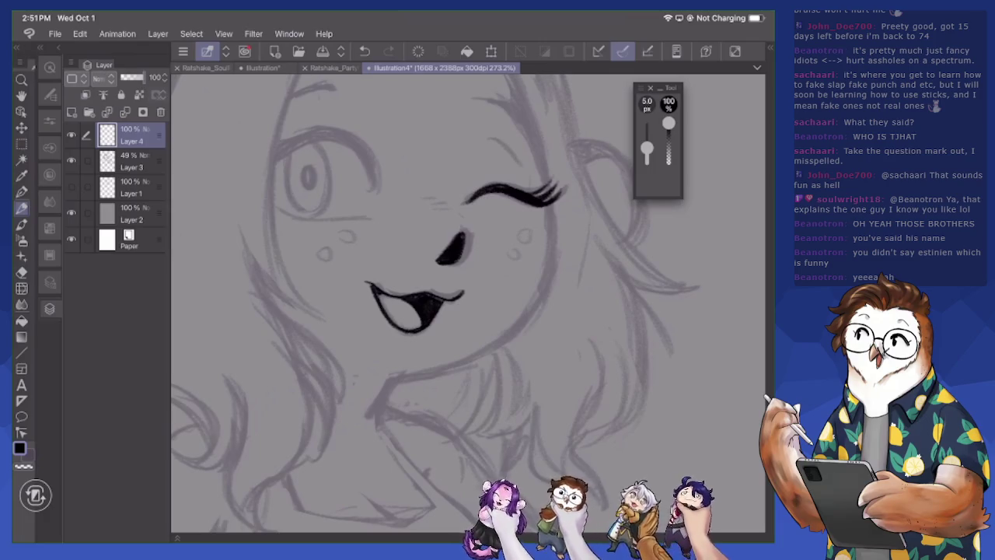
Ink the open eye's upper lid, lower lash line and outline, plus an extra lash
{"action": "left_click_drag", "start_coordinate": [435, 296], "coordinate": [534, 366]}
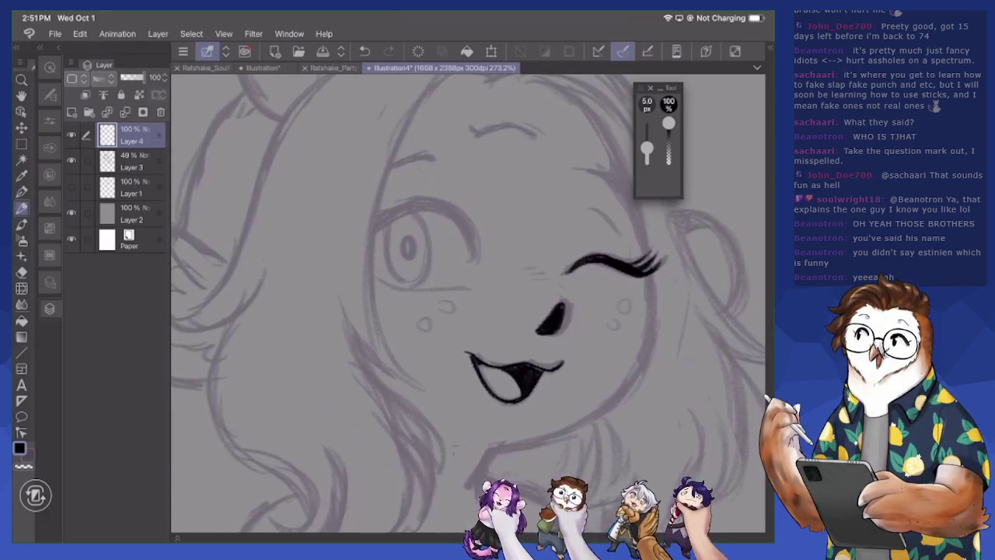
{"action": "mouse_move", "coordinate": [373, 270]}
{"action": "left_mouse_down"}
{"action": "mouse_move", "coordinate": [423, 288]}
{"action": "mouse_move", "coordinate": [465, 284]}
{"action": "left_mouse_up"}
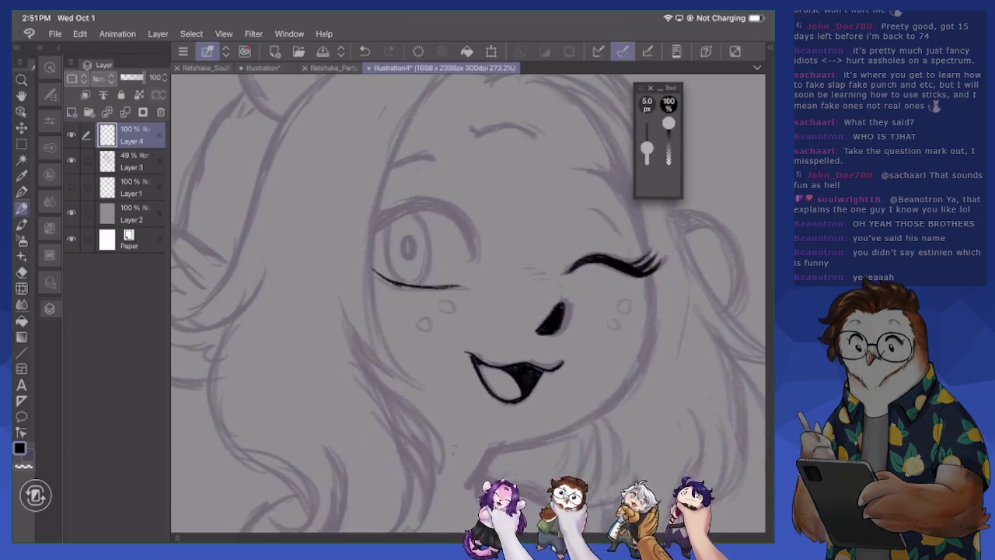
{"action": "scroll", "coordinate": [467, 303], "scroll_direction": "up", "scroll_amount": 3}
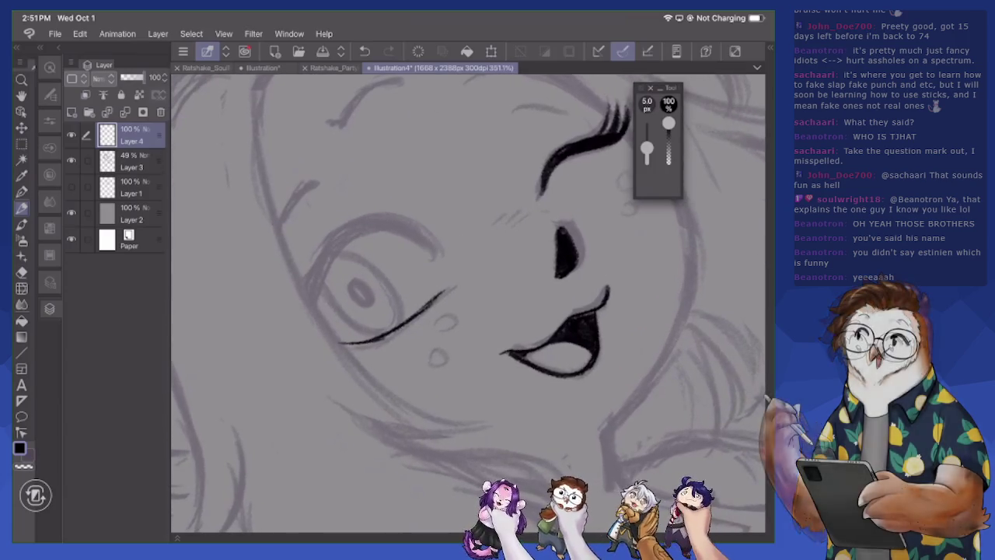
{"action": "mouse_move", "coordinate": [312, 300]}
{"action": "left_mouse_down"}
{"action": "mouse_move", "coordinate": [387, 227]}
{"action": "mouse_move", "coordinate": [411, 221]}
{"action": "mouse_move", "coordinate": [376, 224]}
{"action": "mouse_move", "coordinate": [435, 246]}
{"action": "left_mouse_up"}
{"action": "mouse_move", "coordinate": [359, 224]}
{"action": "left_mouse_down"}
{"action": "mouse_move", "coordinate": [308, 297]}
{"action": "mouse_move", "coordinate": [331, 241]}
{"action": "mouse_move", "coordinate": [434, 238]}
{"action": "mouse_move", "coordinate": [413, 233]}
{"action": "left_mouse_up"}
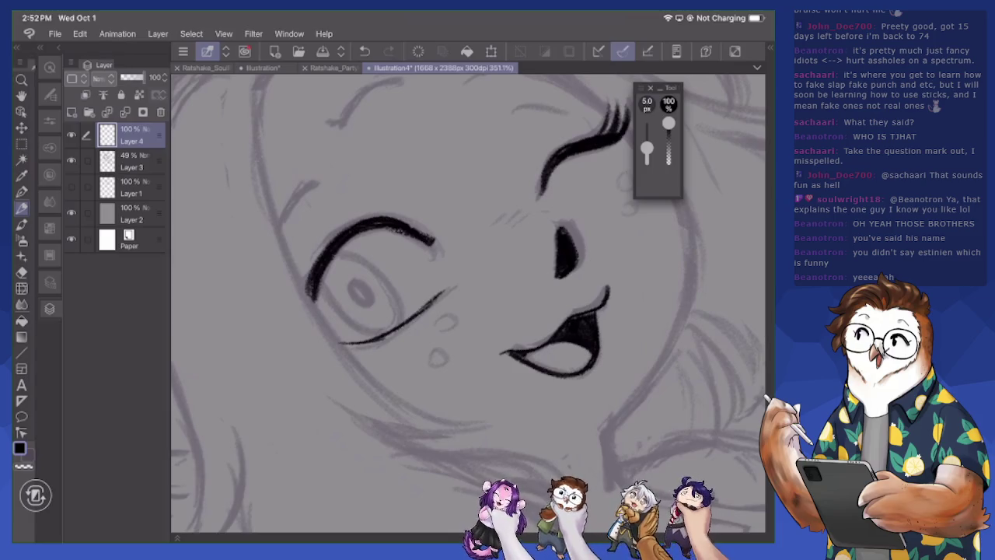
{"action": "left_click_drag", "start_coordinate": [311, 266], "coordinate": [327, 235]}
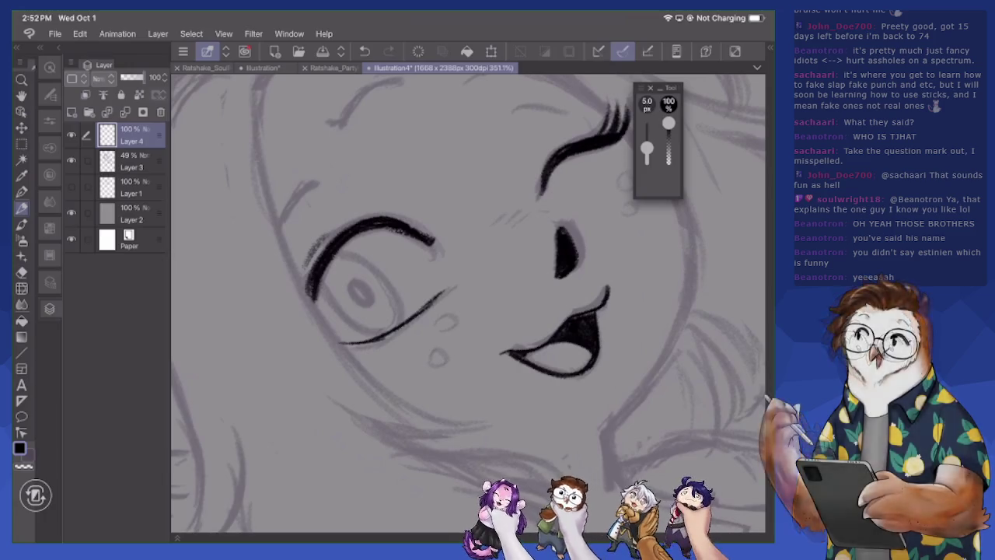
{"action": "left_click_drag", "start_coordinate": [544, 93], "coordinate": [575, 115]}
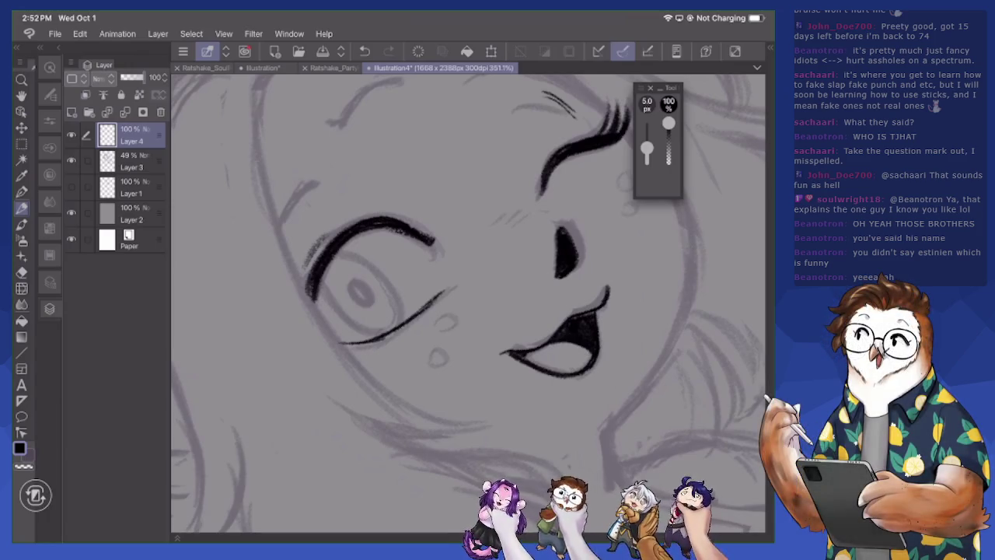
{"action": "mouse_move", "coordinate": [321, 279]}
{"action": "left_mouse_down"}
{"action": "mouse_move", "coordinate": [351, 325]}
{"action": "mouse_move", "coordinate": [389, 330]}
{"action": "left_mouse_up"}
{"action": "mouse_move", "coordinate": [347, 250]}
{"action": "left_mouse_down"}
{"action": "mouse_move", "coordinate": [397, 298]}
{"action": "mouse_move", "coordinate": [395, 328]}
{"action": "mouse_move", "coordinate": [368, 260]}
{"action": "left_mouse_up"}
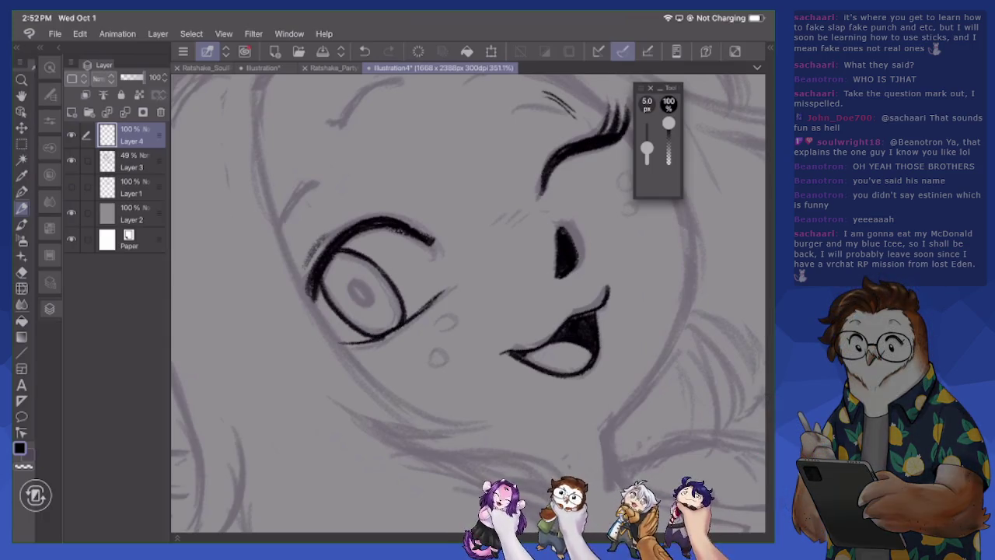
Ink the neck line with two passes
{"action": "scroll", "coordinate": [466, 303], "scroll_direction": "down", "scroll_amount": 5}
{"action": "scroll", "coordinate": [467, 303], "scroll_direction": "down", "scroll_amount": 3}
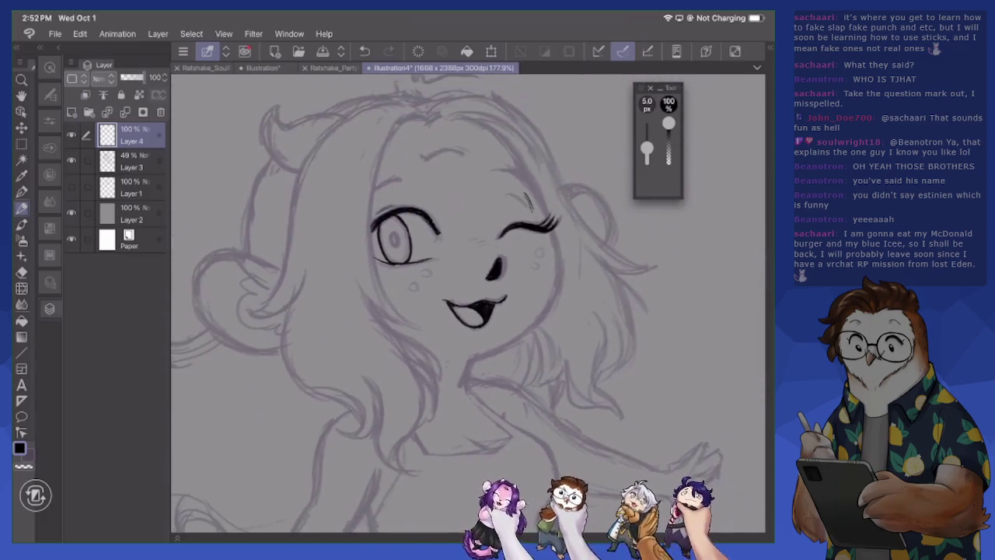
{"action": "scroll", "coordinate": [467, 234], "scroll_direction": "up", "scroll_amount": 2}
{"action": "scroll", "coordinate": [466, 234], "scroll_direction": "up", "scroll_amount": 2}
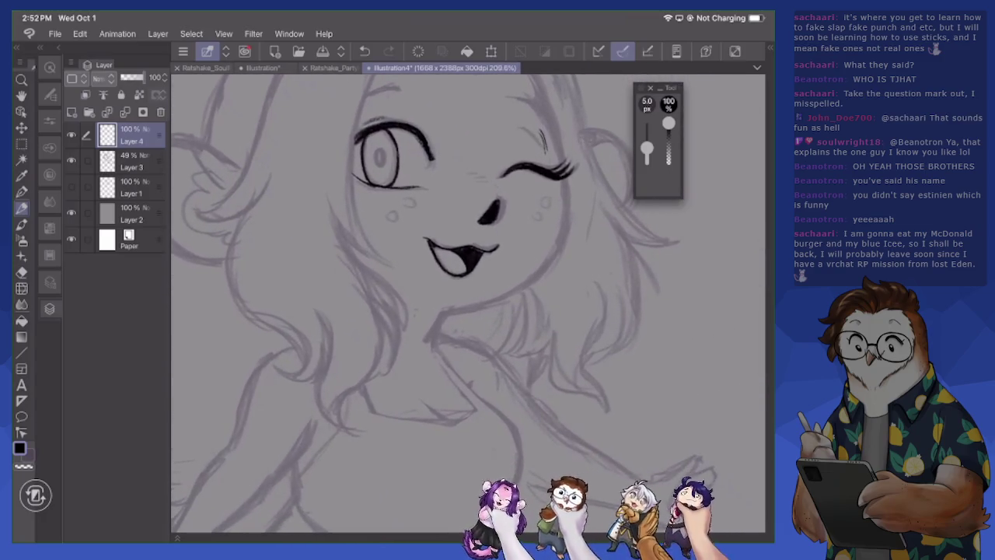
{"action": "left_click_drag", "start_coordinate": [447, 311], "coordinate": [430, 344]}
{"action": "left_click_drag", "start_coordinate": [449, 310], "coordinate": [429, 342]}
{"action": "left_click_drag", "start_coordinate": [467, 303], "coordinate": [475, 297]}
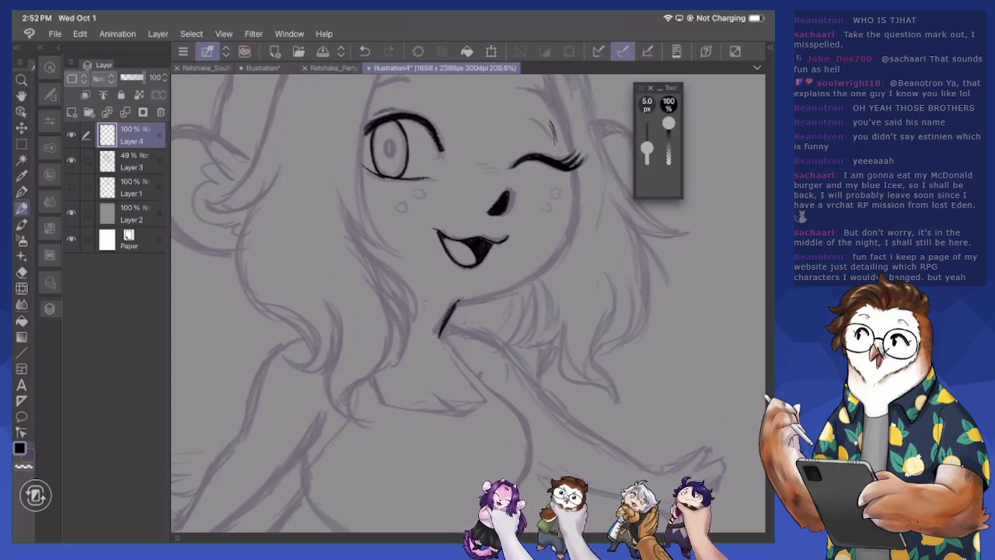
Ink the eyebrow and trace the face outline from right cheek down to the chin
{"action": "scroll", "coordinate": [467, 303], "scroll_direction": "up", "scroll_amount": 5}
{"action": "mouse_move", "coordinate": [373, 134]}
{"action": "left_mouse_down"}
{"action": "mouse_move", "coordinate": [417, 141]}
{"action": "mouse_move", "coordinate": [403, 129]}
{"action": "left_mouse_up"}
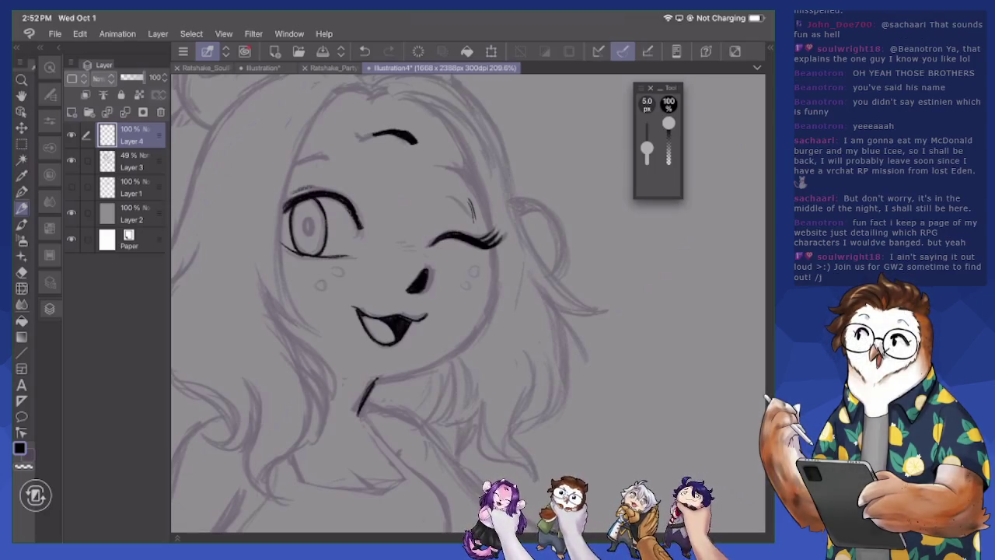
{"action": "left_click_drag", "start_coordinate": [454, 246], "coordinate": [501, 239]}
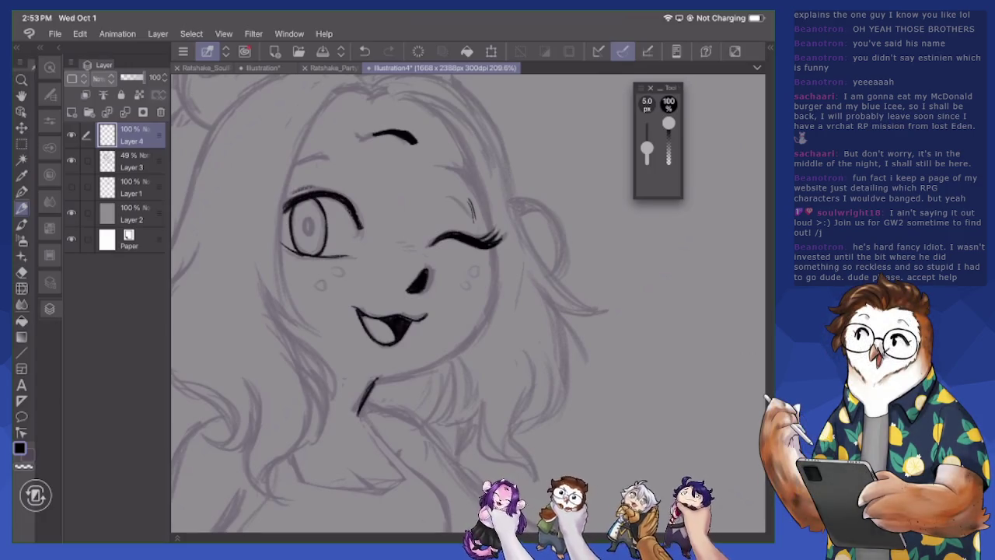
{"action": "mouse_move", "coordinate": [407, 100]}
{"action": "left_mouse_down"}
{"action": "mouse_move", "coordinate": [460, 136]}
{"action": "mouse_move", "coordinate": [492, 240]}
{"action": "mouse_move", "coordinate": [491, 299]}
{"action": "mouse_move", "coordinate": [474, 334]}
{"action": "mouse_move", "coordinate": [441, 357]}
{"action": "mouse_move", "coordinate": [376, 377]}
{"action": "left_mouse_up"}
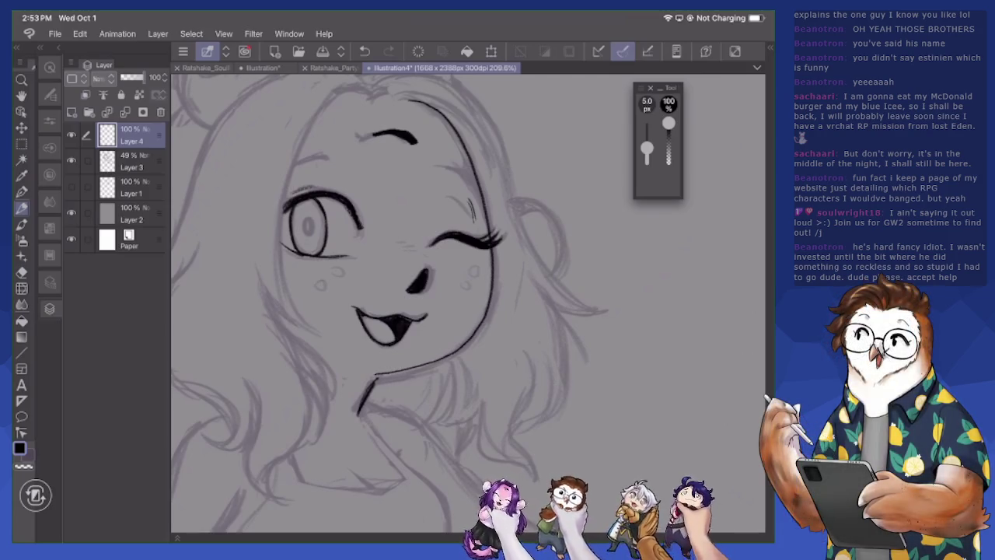
{"action": "mouse_move", "coordinate": [469, 152]}
{"action": "left_mouse_down"}
{"action": "mouse_move", "coordinate": [493, 210]}
{"action": "mouse_move", "coordinate": [491, 248]}
{"action": "mouse_move", "coordinate": [434, 321]}
{"action": "left_mouse_up"}
{"action": "left_click_drag", "start_coordinate": [474, 284], "coordinate": [442, 319]}
{"action": "mouse_move", "coordinate": [494, 221]}
{"action": "left_mouse_down"}
{"action": "mouse_move", "coordinate": [479, 278]}
{"action": "mouse_move", "coordinate": [420, 329]}
{"action": "left_mouse_up"}
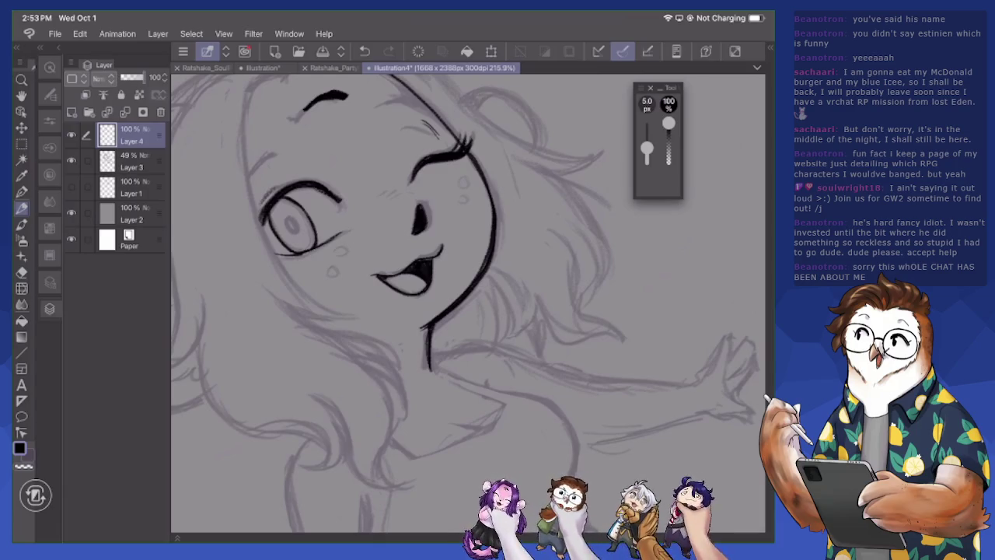
Ink the dress's bust curve, trimming its overshooting end with the eraser
{"action": "scroll", "coordinate": [467, 303], "scroll_direction": "down", "scroll_amount": 2}
{"action": "scroll", "coordinate": [467, 304], "scroll_direction": "down", "scroll_amount": 2}
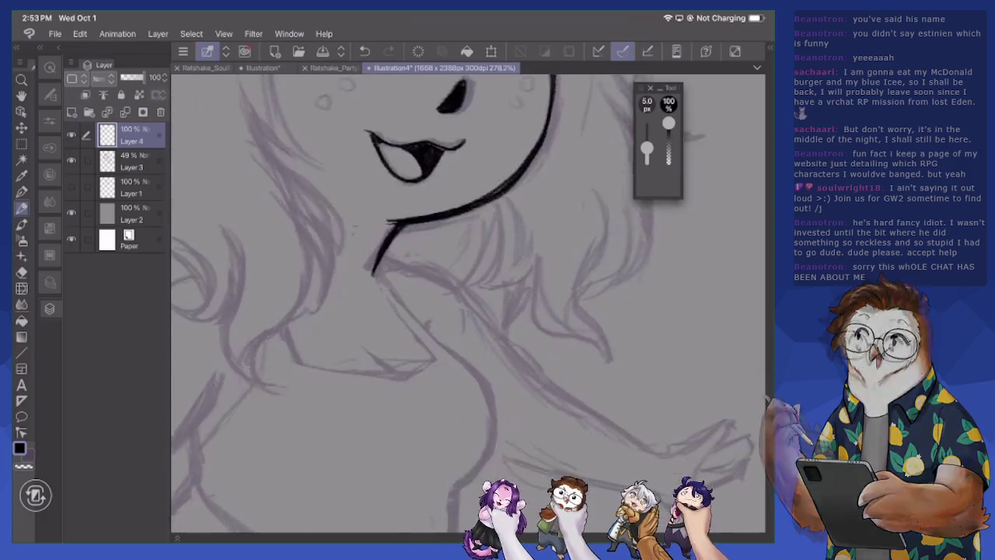
{"action": "scroll", "coordinate": [466, 303], "scroll_direction": "down", "scroll_amount": 2}
{"action": "mouse_move", "coordinate": [440, 285]}
{"action": "left_mouse_down"}
{"action": "mouse_move", "coordinate": [486, 343]}
{"action": "mouse_move", "coordinate": [488, 389]}
{"action": "mouse_move", "coordinate": [463, 410]}
{"action": "left_mouse_up"}
{"action": "left_click_drag", "start_coordinate": [492, 373], "coordinate": [459, 414]}
{"action": "key", "text": "e"}
{"action": "mouse_move", "coordinate": [490, 372]}
{"action": "left_mouse_down"}
{"action": "mouse_move", "coordinate": [459, 419]}
{"action": "mouse_move", "coordinate": [473, 404]}
{"action": "mouse_move", "coordinate": [457, 423]}
{"action": "mouse_move", "coordinate": [454, 468]}
{"action": "left_mouse_up"}
{"action": "key", "text": "p"}
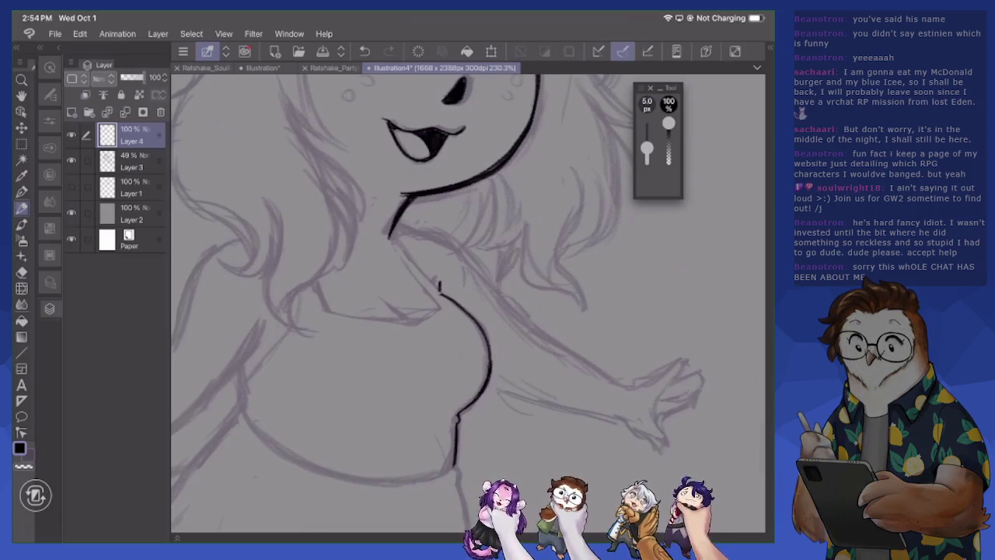
Extend the dress's right side line and ink the curve below the bust
{"action": "scroll", "coordinate": [467, 304], "scroll_direction": "down", "scroll_amount": 3}
{"action": "scroll", "coordinate": [466, 303], "scroll_direction": "down", "scroll_amount": 2}
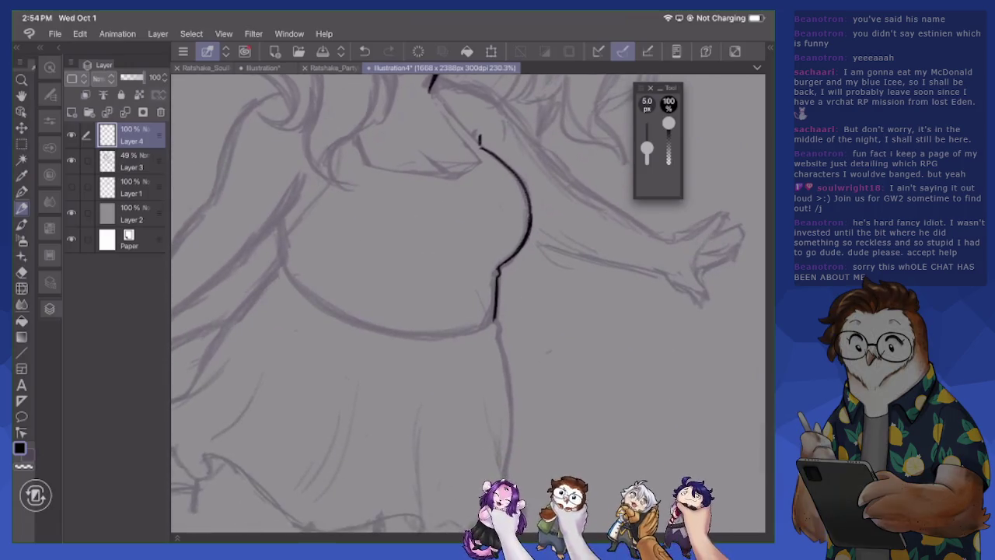
{"action": "left_click_drag", "start_coordinate": [494, 320], "coordinate": [511, 471]}
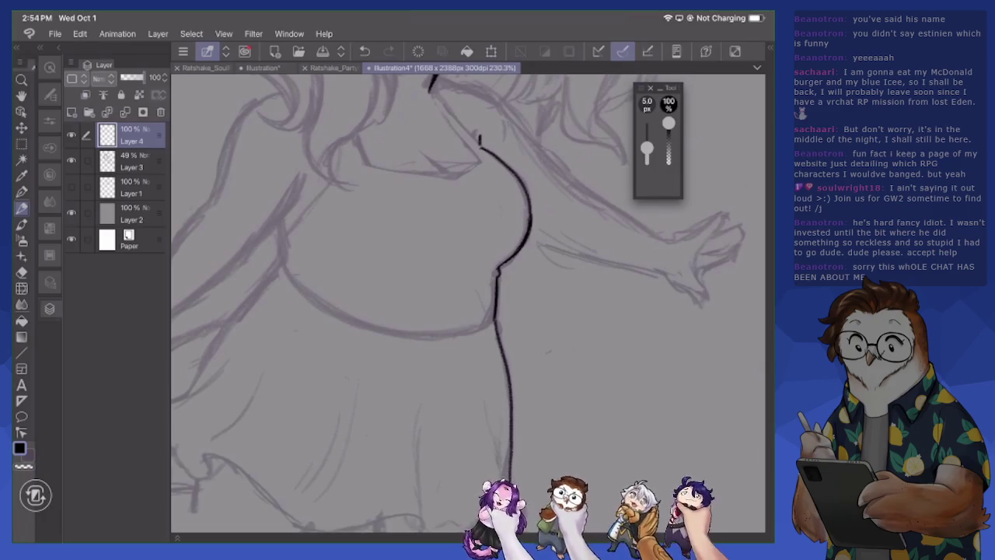
{"action": "scroll", "coordinate": [466, 303], "scroll_direction": "down", "scroll_amount": 3}
{"action": "mouse_move", "coordinate": [472, 333]}
{"action": "left_mouse_down"}
{"action": "mouse_move", "coordinate": [491, 381]}
{"action": "mouse_move", "coordinate": [481, 399]}
{"action": "mouse_move", "coordinate": [432, 406]}
{"action": "mouse_move", "coordinate": [383, 405]}
{"action": "mouse_move", "coordinate": [395, 393]}
{"action": "mouse_move", "coordinate": [354, 391]}
{"action": "mouse_move", "coordinate": [291, 403]}
{"action": "mouse_move", "coordinate": [185, 332]}
{"action": "mouse_move", "coordinate": [179, 353]}
{"action": "left_mouse_up"}
Ink the wavy skirt hem and the skirt's left side line
{"action": "left_click_drag", "start_coordinate": [339, 370], "coordinate": [526, 377]}
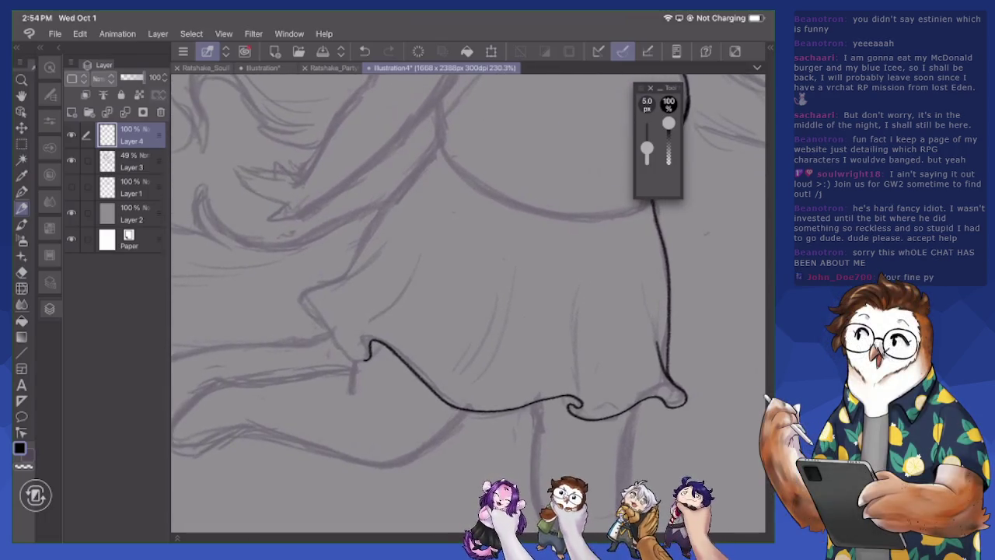
{"action": "mouse_move", "coordinate": [298, 294]}
{"action": "left_mouse_down"}
{"action": "mouse_move", "coordinate": [357, 359]}
{"action": "mouse_move", "coordinate": [367, 356]}
{"action": "left_mouse_up"}
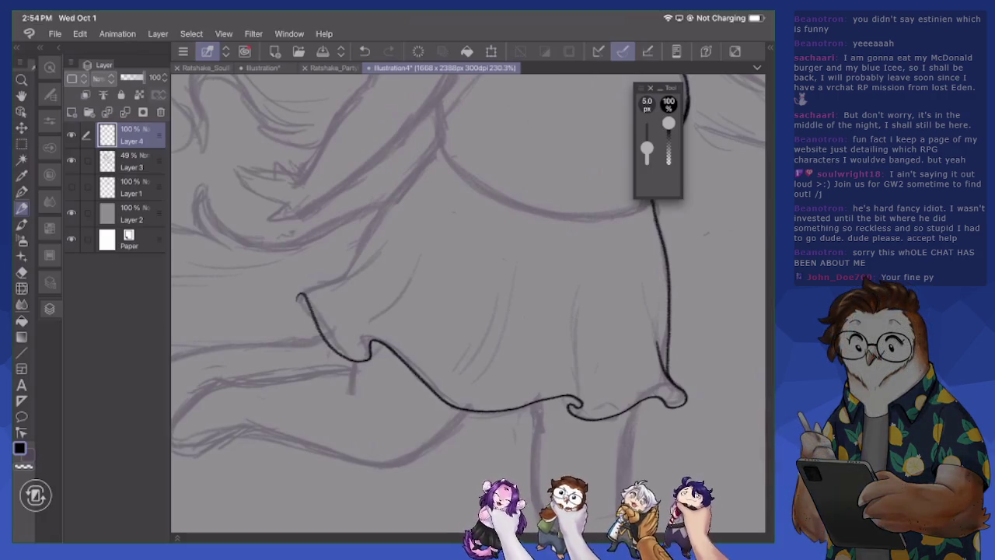
{"action": "mouse_move", "coordinate": [300, 293]}
{"action": "left_mouse_down"}
{"action": "mouse_move", "coordinate": [353, 273]}
{"action": "mouse_move", "coordinate": [402, 231]}
{"action": "left_mouse_up"}
{"action": "left_click_drag", "start_coordinate": [334, 282], "coordinate": [435, 143]}
{"action": "scroll", "coordinate": [466, 303], "scroll_direction": "up", "scroll_amount": 5}
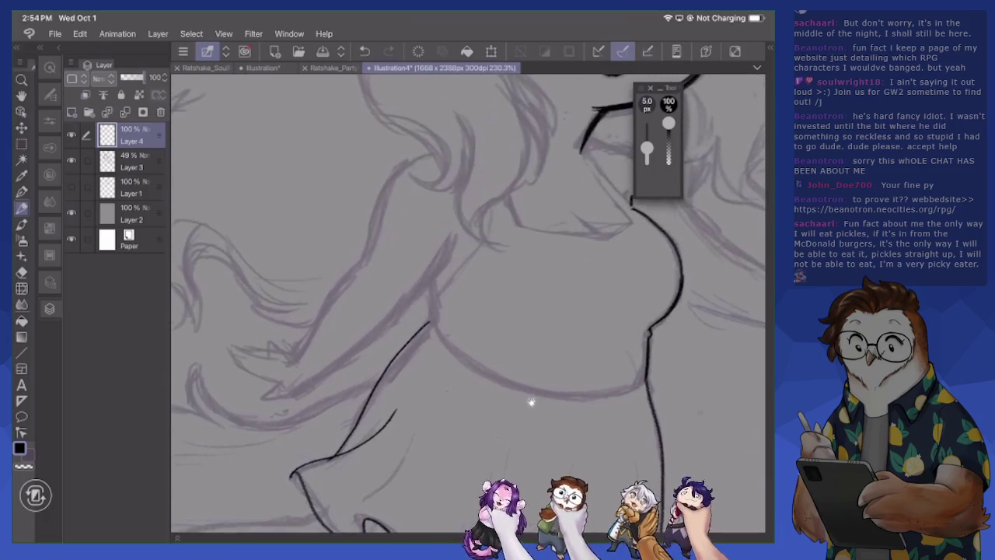
{"action": "mouse_move", "coordinate": [431, 286]}
{"action": "left_mouse_down"}
{"action": "mouse_move", "coordinate": [428, 321]}
{"action": "mouse_move", "coordinate": [406, 344]}
{"action": "left_mouse_up"}
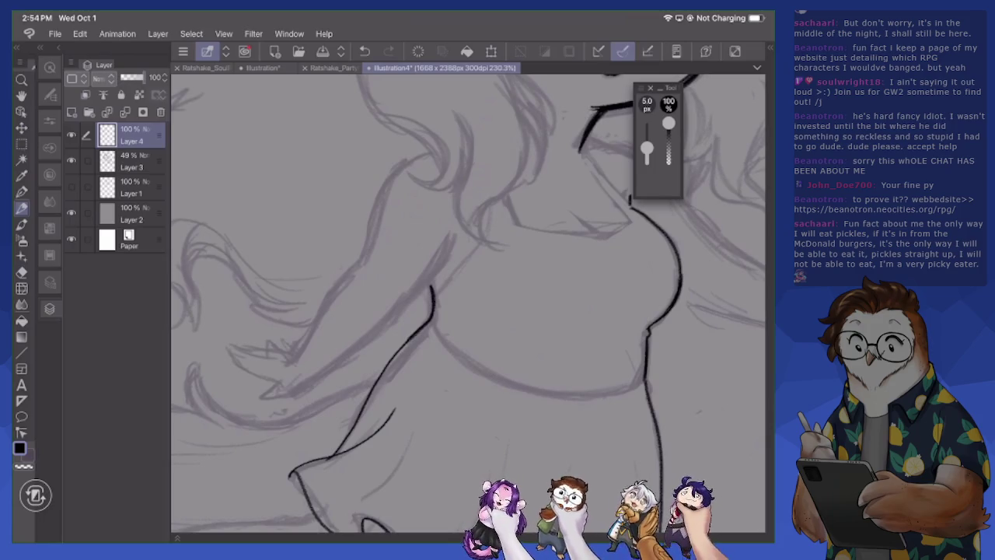
{"action": "scroll", "coordinate": [469, 303], "scroll_direction": "right", "scroll_amount": 5}
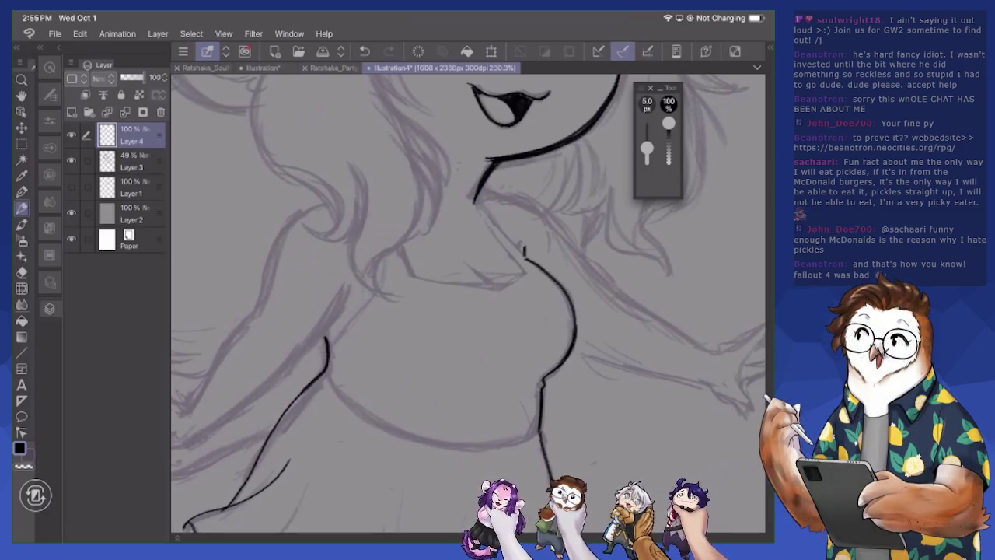
Ink the left hair strand beside the face and curls falling past the shoulder
{"action": "scroll", "coordinate": [468, 304], "scroll_direction": "up", "scroll_amount": 5}
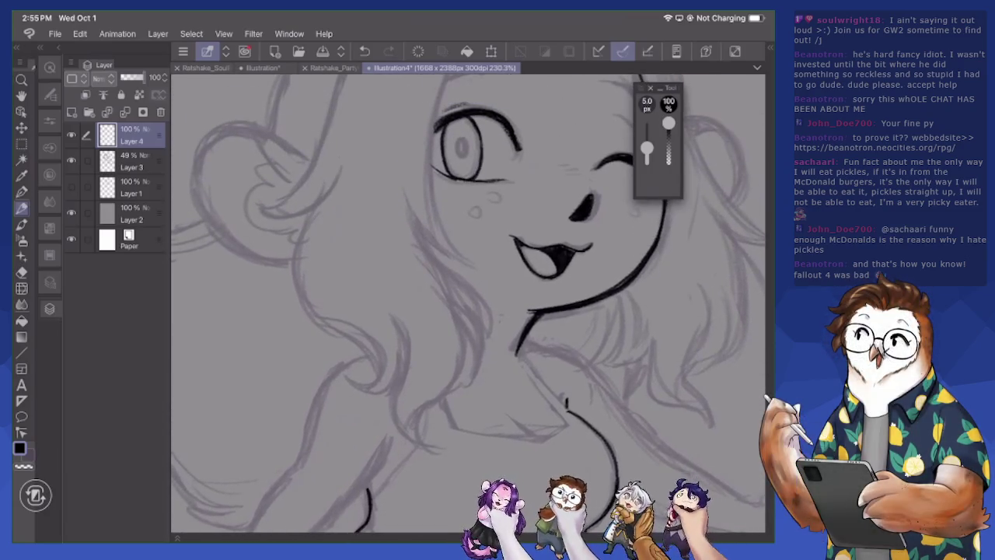
{"action": "mouse_move", "coordinate": [332, 105]}
{"action": "left_mouse_down"}
{"action": "mouse_move", "coordinate": [269, 213]}
{"action": "mouse_move", "coordinate": [379, 381]}
{"action": "mouse_move", "coordinate": [350, 379]}
{"action": "mouse_move", "coordinate": [381, 393]}
{"action": "mouse_move", "coordinate": [409, 313]}
{"action": "left_mouse_up"}
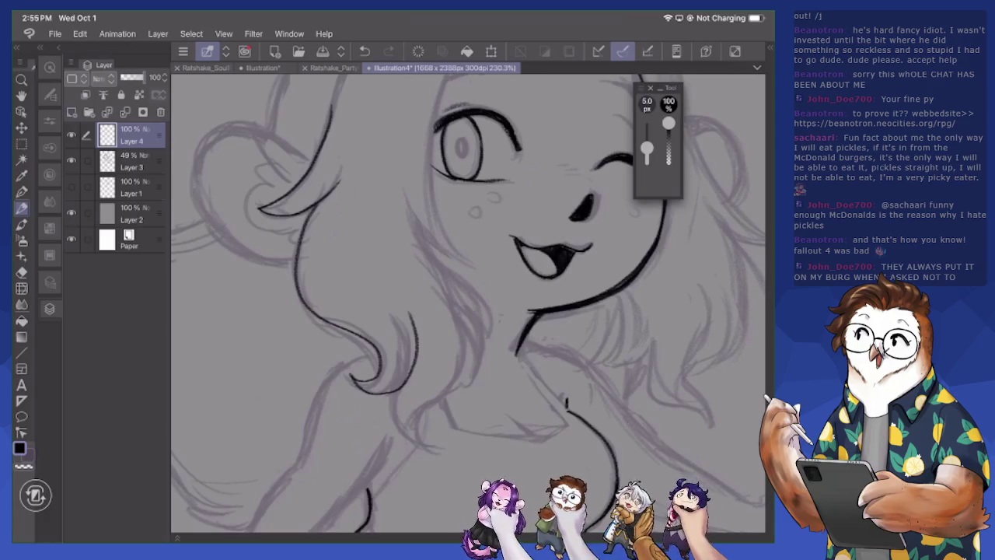
{"action": "mouse_move", "coordinate": [389, 406]}
{"action": "left_mouse_down"}
{"action": "mouse_move", "coordinate": [396, 434]}
{"action": "mouse_move", "coordinate": [444, 450]}
{"action": "left_mouse_up"}
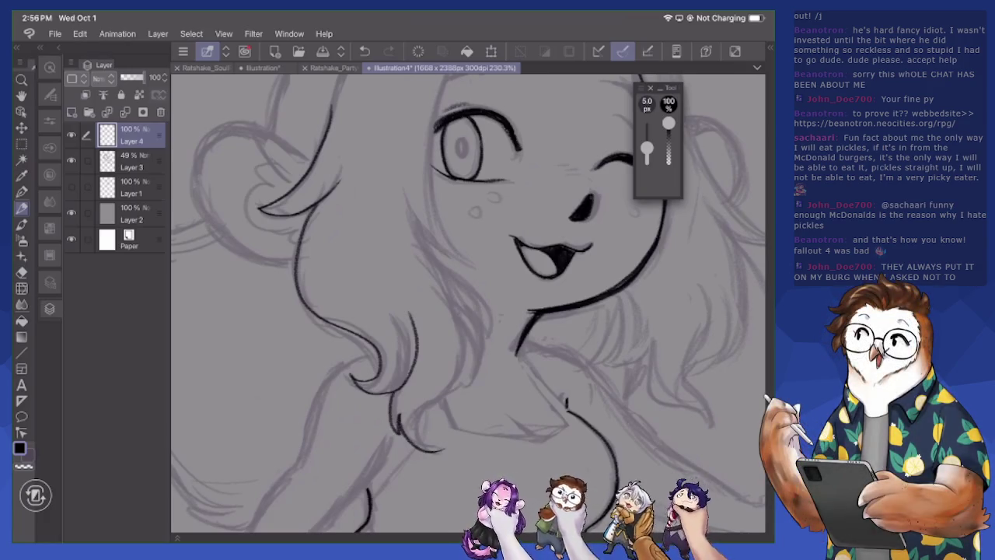
{"action": "mouse_move", "coordinate": [471, 339]}
{"action": "left_mouse_down"}
{"action": "mouse_move", "coordinate": [430, 399]}
{"action": "mouse_move", "coordinate": [443, 450]}
{"action": "left_mouse_up"}
{"action": "mouse_move", "coordinate": [419, 214]}
{"action": "left_mouse_down"}
{"action": "mouse_move", "coordinate": [482, 305]}
{"action": "mouse_move", "coordinate": [476, 343]}
{"action": "left_mouse_up"}
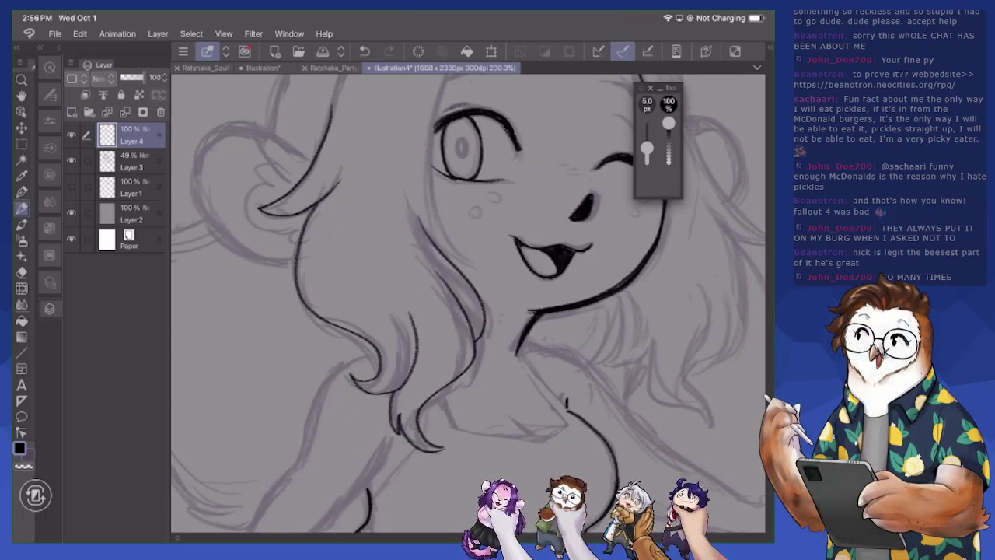
{"action": "scroll", "coordinate": [466, 304], "scroll_direction": "down", "scroll_amount": 3}
{"action": "scroll", "coordinate": [467, 303], "scroll_direction": "down", "scroll_amount": 3}
{"action": "scroll", "coordinate": [466, 304], "scroll_direction": "up", "scroll_amount": 2}
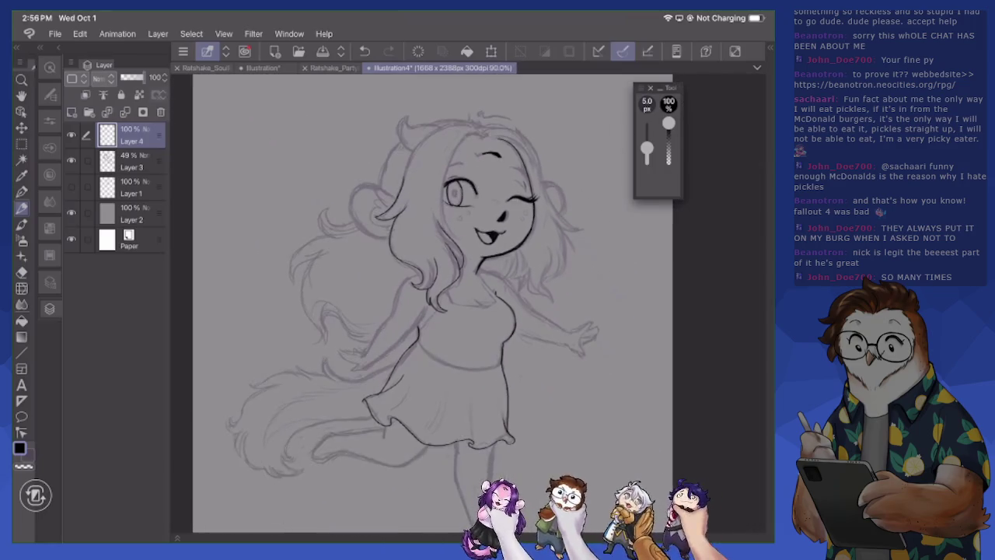
Ink and touch up the short arm line near the shoulder
{"action": "scroll", "coordinate": [467, 303], "scroll_direction": "up", "scroll_amount": 2}
{"action": "scroll", "coordinate": [435, 303], "scroll_direction": "up", "scroll_amount": 3}
{"action": "scroll", "coordinate": [435, 304], "scroll_direction": "up", "scroll_amount": 2}
{"action": "mouse_move", "coordinate": [313, 332]}
{"action": "left_mouse_down"}
{"action": "mouse_move", "coordinate": [293, 359]}
{"action": "mouse_move", "coordinate": [331, 355]}
{"action": "mouse_move", "coordinate": [426, 280]}
{"action": "mouse_move", "coordinate": [516, 161]}
{"action": "left_mouse_up"}
{"action": "left_click_drag", "start_coordinate": [491, 214], "coordinate": [488, 226]}
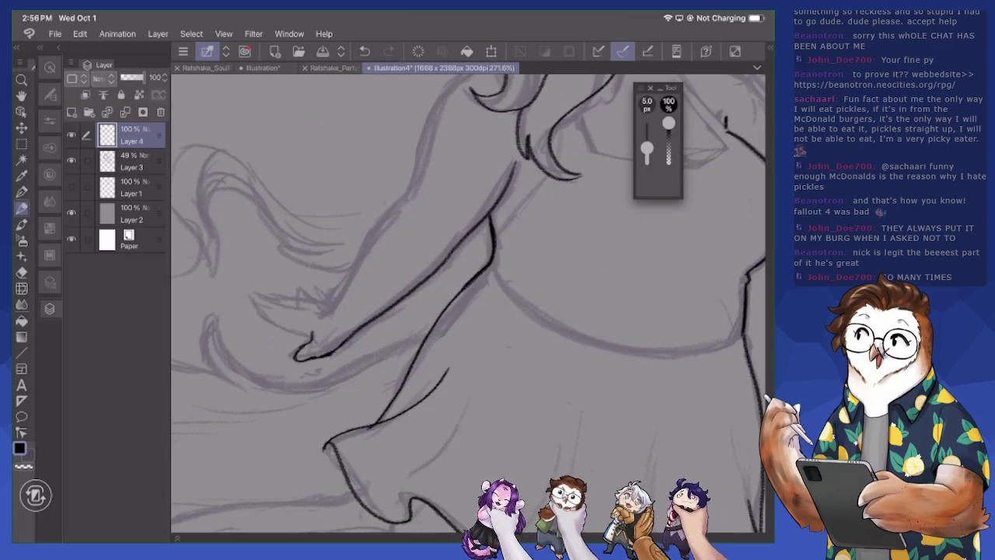
{"action": "left_click_drag", "start_coordinate": [493, 215], "coordinate": [495, 227]}
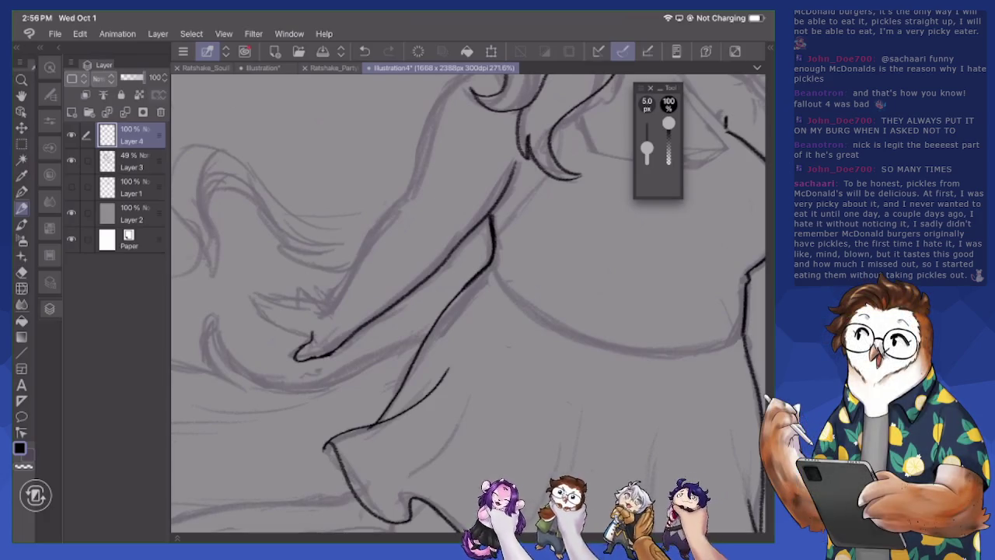
Ink the hair strand over the left shoulder, thickening and extending it
{"action": "left_click_drag", "start_coordinate": [467, 303], "coordinate": [365, 389]}
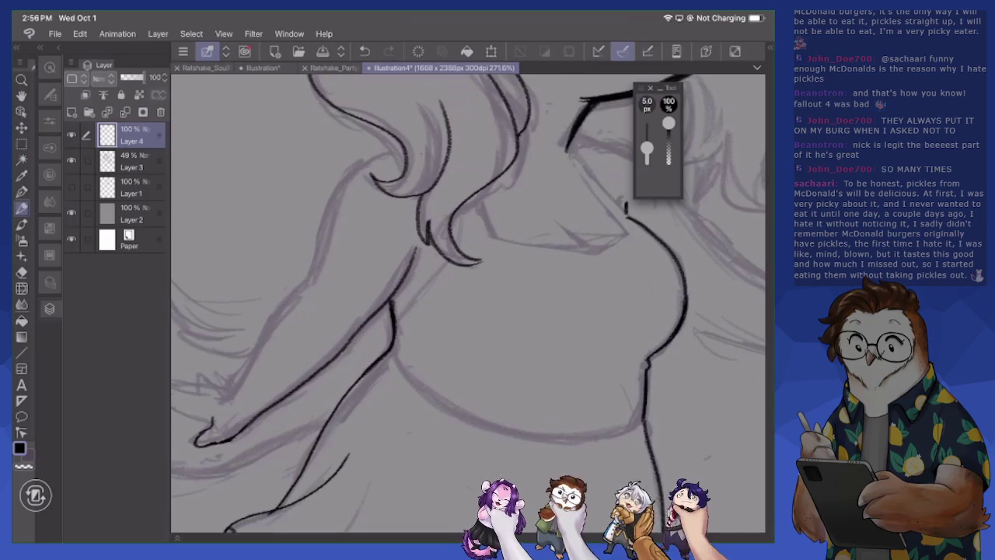
{"action": "mouse_move", "coordinate": [403, 152]}
{"action": "left_mouse_down"}
{"action": "mouse_move", "coordinate": [364, 166]}
{"action": "mouse_move", "coordinate": [317, 254]}
{"action": "left_mouse_up"}
{"action": "left_click_drag", "start_coordinate": [345, 201], "coordinate": [310, 278]}
{"action": "left_click_drag", "start_coordinate": [334, 218], "coordinate": [305, 283]}
{"action": "left_click_drag", "start_coordinate": [346, 199], "coordinate": [304, 283]}
{"action": "left_click_drag", "start_coordinate": [367, 165], "coordinate": [337, 209]}
{"action": "left_click_drag", "start_coordinate": [401, 150], "coordinate": [359, 171]}
Ink the arm down toward the hand and re-ink short torso outline segments
{"action": "left_click_drag", "start_coordinate": [490, 304], "coordinate": [606, 277]}
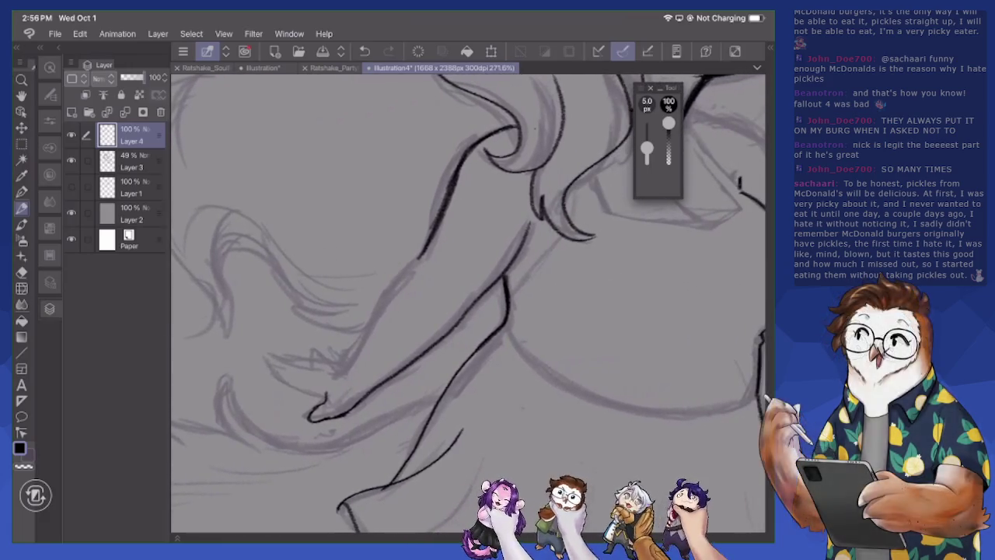
{"action": "left_click_drag", "start_coordinate": [413, 263], "coordinate": [343, 375]}
{"action": "mouse_move", "coordinate": [365, 343]}
{"action": "left_mouse_down"}
{"action": "mouse_move", "coordinate": [420, 260]}
{"action": "mouse_move", "coordinate": [459, 163]}
{"action": "mouse_move", "coordinate": [506, 126]}
{"action": "left_mouse_up"}
{"action": "left_click_drag", "start_coordinate": [503, 277], "coordinate": [483, 295]}
{"action": "mouse_move", "coordinate": [533, 217]}
{"action": "left_mouse_down"}
{"action": "mouse_move", "coordinate": [526, 232]}
{"action": "mouse_move", "coordinate": [544, 255]}
{"action": "mouse_move", "coordinate": [507, 283]}
{"action": "left_mouse_up"}
{"action": "left_click_drag", "start_coordinate": [574, 188], "coordinate": [570, 216]}
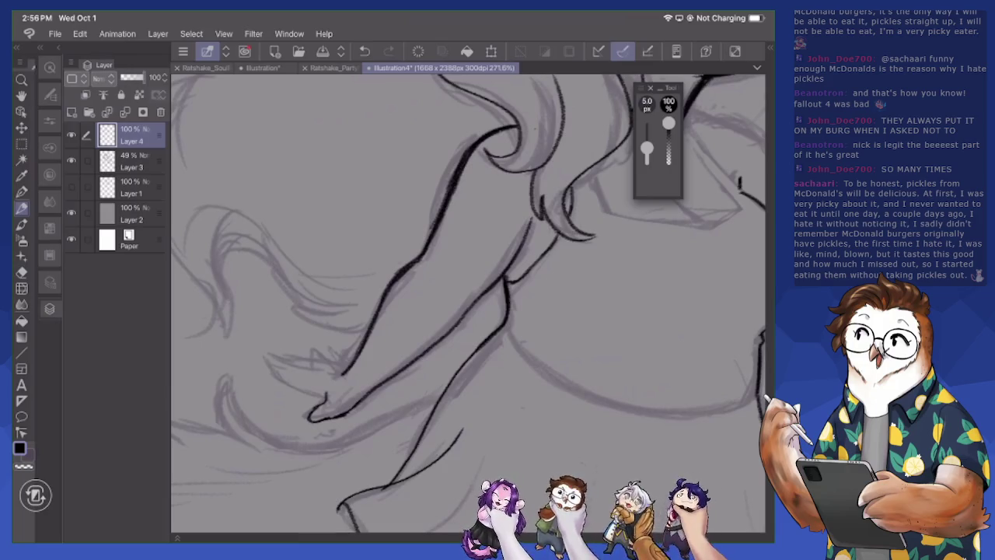
{"action": "scroll", "coordinate": [463, 284], "scroll_direction": "down", "scroll_amount": 3}
{"action": "scroll", "coordinate": [464, 285], "scroll_direction": "up", "scroll_amount": 3}
{"action": "scroll", "coordinate": [464, 285], "scroll_direction": "up", "scroll_amount": 3}
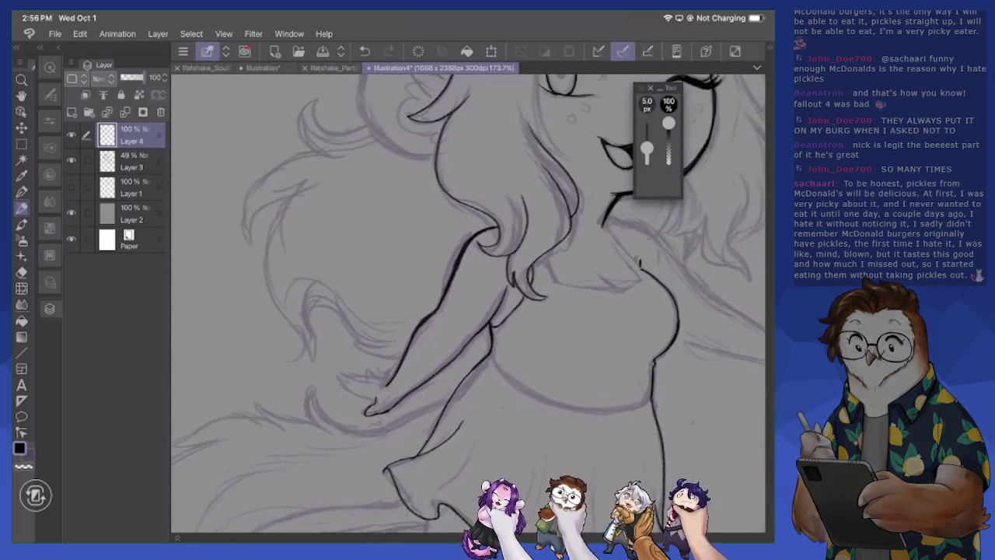
{"action": "scroll", "coordinate": [463, 284], "scroll_direction": "up", "scroll_amount": 3}
{"action": "scroll", "coordinate": [465, 334], "scroll_direction": "up", "scroll_amount": 2}
{"action": "scroll", "coordinate": [464, 284], "scroll_direction": "up", "scroll_amount": 2}
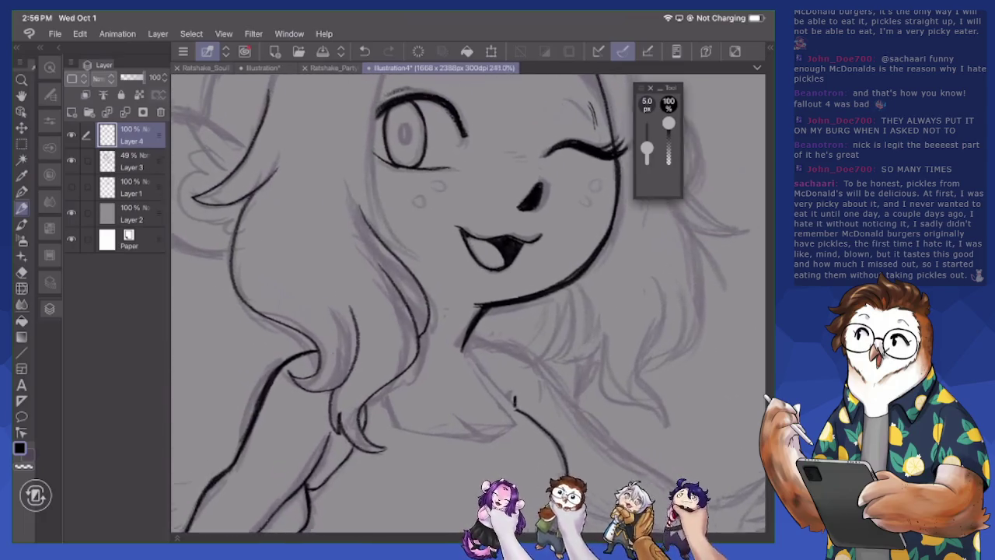
Redraw the face's left edge, then ink the neck line and lower hair tip
{"action": "scroll", "coordinate": [464, 284], "scroll_direction": "up", "scroll_amount": 3}
{"action": "mouse_move", "coordinate": [453, 115]}
{"action": "left_mouse_down"}
{"action": "mouse_move", "coordinate": [428, 206]}
{"action": "mouse_move", "coordinate": [430, 296]}
{"action": "left_mouse_up"}
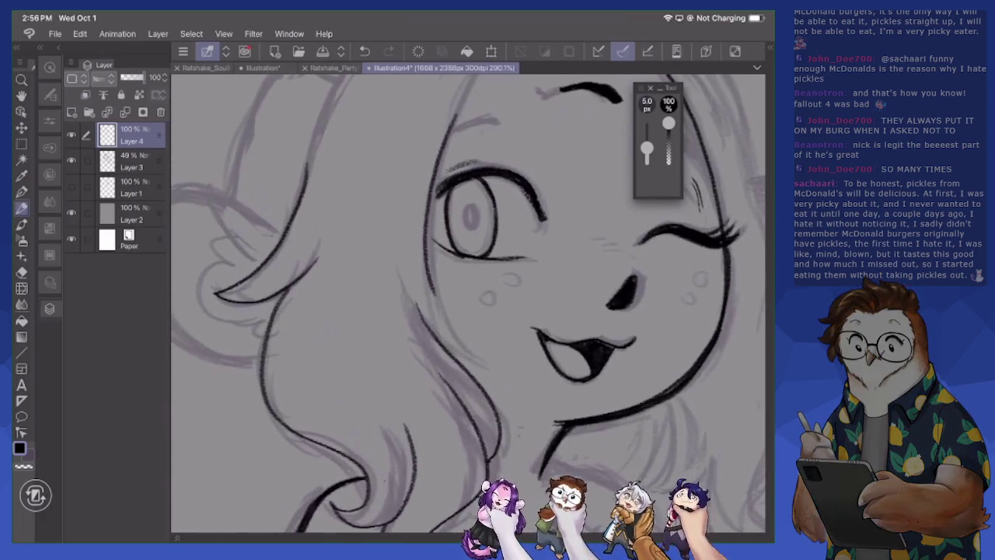
{"action": "key", "text": "ctrl+z"}
{"action": "mouse_move", "coordinate": [459, 107]}
{"action": "left_mouse_down"}
{"action": "mouse_move", "coordinate": [432, 220]}
{"action": "mouse_move", "coordinate": [457, 340]}
{"action": "mouse_move", "coordinate": [505, 370]}
{"action": "mouse_move", "coordinate": [493, 375]}
{"action": "left_mouse_up"}
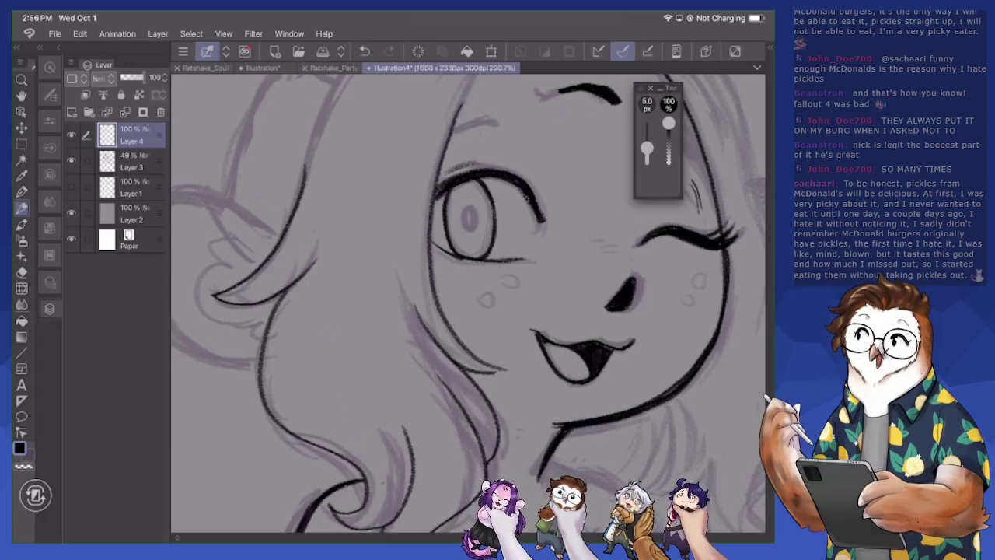
{"action": "key", "text": "e"}
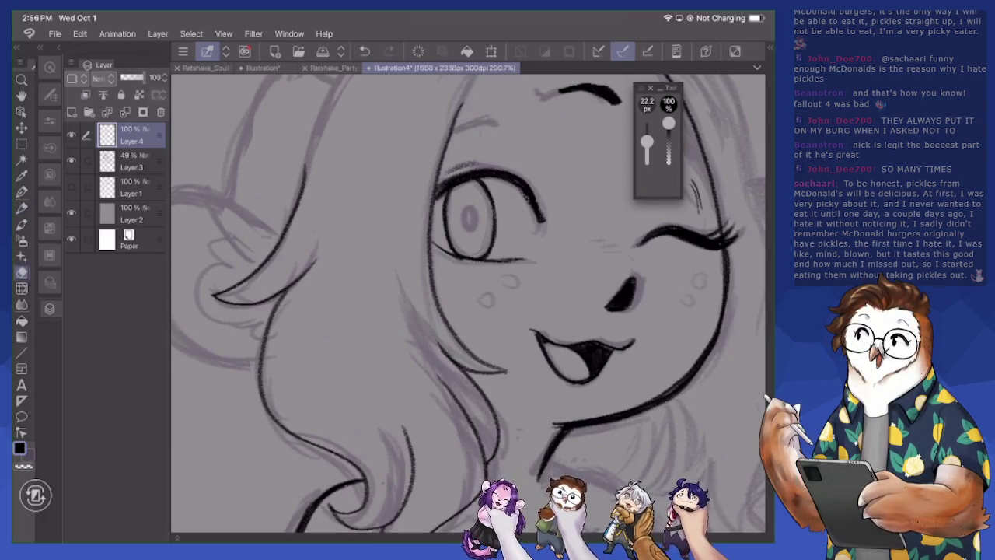
{"action": "key", "text": "p"}
{"action": "left_click_drag", "start_coordinate": [457, 400], "coordinate": [484, 469]}
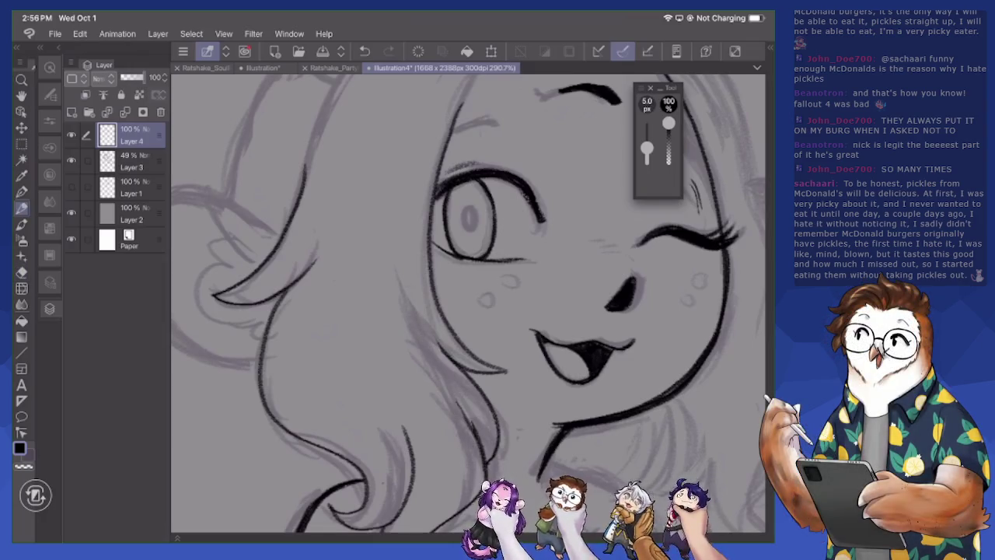
{"action": "scroll", "coordinate": [467, 303], "scroll_direction": "down", "scroll_amount": 5}
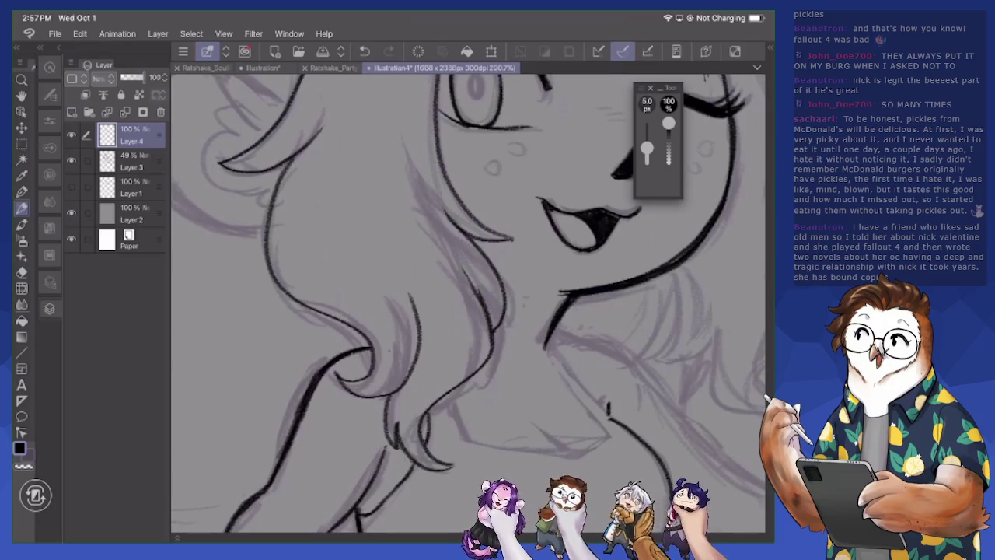
{"action": "left_click_drag", "start_coordinate": [444, 471], "coordinate": [460, 459]}
Replace an unwanted hair stroke with cleaner thin hair strands
{"action": "left_click_drag", "start_coordinate": [417, 311], "coordinate": [422, 354]}
{"action": "key", "text": "e"}
{"action": "mouse_move", "coordinate": [414, 286]}
{"action": "left_mouse_down"}
{"action": "mouse_move", "coordinate": [420, 363]}
{"action": "mouse_move", "coordinate": [407, 387]}
{"action": "left_mouse_up"}
{"action": "key", "text": "p"}
{"action": "mouse_move", "coordinate": [415, 341]}
{"action": "left_mouse_down"}
{"action": "mouse_move", "coordinate": [406, 387]}
{"action": "mouse_move", "coordinate": [391, 397]}
{"action": "left_mouse_up"}
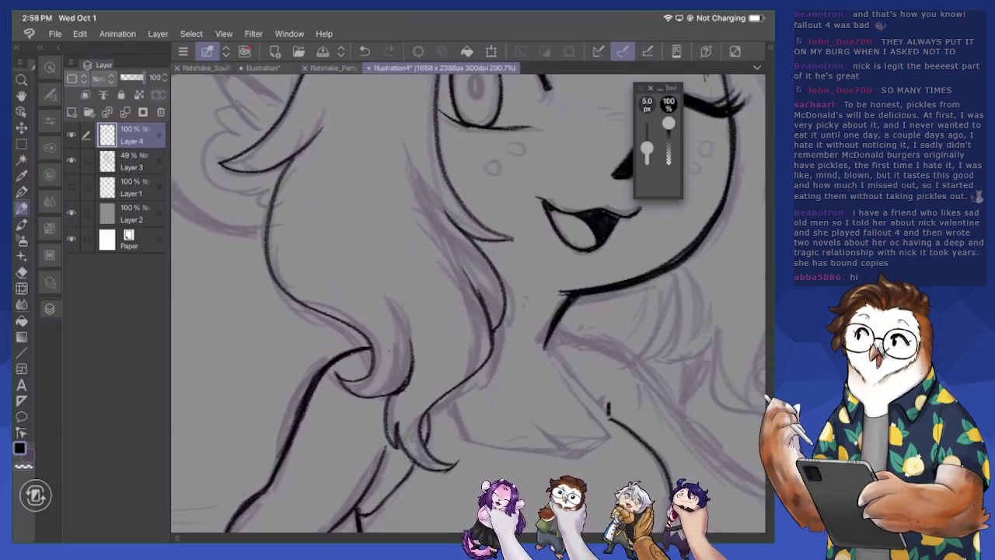
Ink the lower hair locks and curved tips, erasing stray strokes
{"action": "left_click_drag", "start_coordinate": [439, 361], "coordinate": [423, 431]}
{"action": "mouse_move", "coordinate": [431, 380]}
{"action": "left_mouse_down"}
{"action": "mouse_move", "coordinate": [420, 448]}
{"action": "mouse_move", "coordinate": [462, 459]}
{"action": "mouse_move", "coordinate": [445, 468]}
{"action": "left_mouse_up"}
{"action": "key", "text": "e"}
{"action": "mouse_move", "coordinate": [406, 433]}
{"action": "left_mouse_down"}
{"action": "mouse_move", "coordinate": [391, 449]}
{"action": "mouse_move", "coordinate": [448, 465]}
{"action": "mouse_move", "coordinate": [462, 457]}
{"action": "mouse_move", "coordinate": [420, 469]}
{"action": "left_mouse_up"}
{"action": "mouse_move", "coordinate": [423, 425]}
{"action": "left_mouse_down"}
{"action": "mouse_move", "coordinate": [419, 396]}
{"action": "mouse_move", "coordinate": [424, 431]}
{"action": "left_mouse_up"}
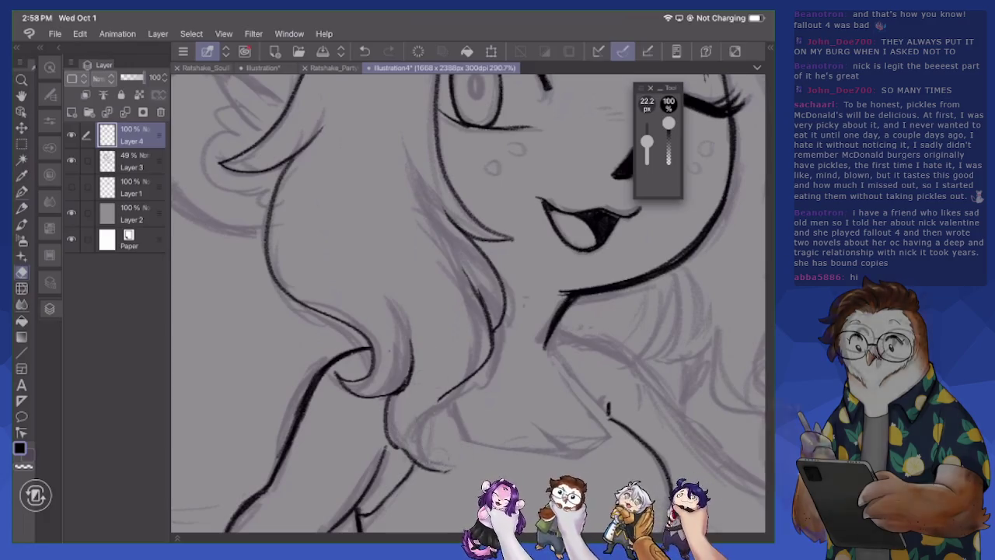
{"action": "key", "text": "p"}
{"action": "mouse_move", "coordinate": [455, 354]}
{"action": "left_mouse_down"}
{"action": "mouse_move", "coordinate": [434, 426]}
{"action": "mouse_move", "coordinate": [471, 452]}
{"action": "left_mouse_up"}
{"action": "mouse_move", "coordinate": [392, 442]}
{"action": "left_mouse_down"}
{"action": "mouse_move", "coordinate": [426, 473]}
{"action": "mouse_move", "coordinate": [433, 462]}
{"action": "left_mouse_up"}
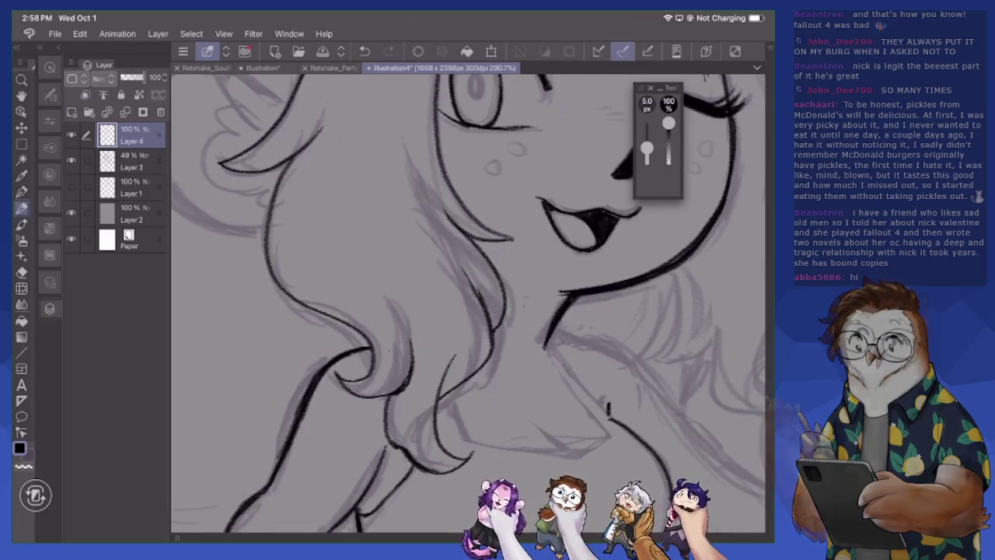
{"action": "scroll", "coordinate": [467, 303], "scroll_direction": "down", "scroll_amount": 1}
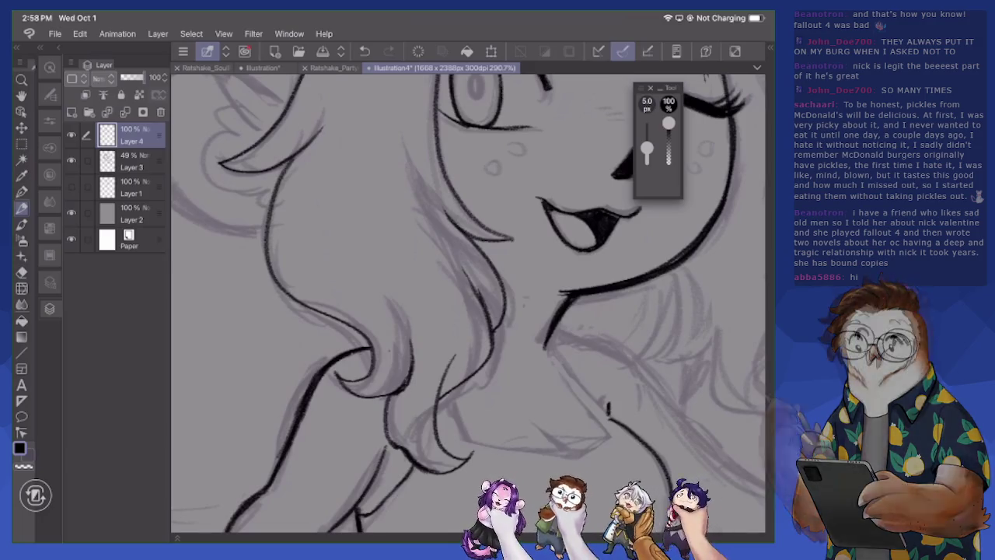
Ink the neck line
{"action": "scroll", "coordinate": [467, 303], "scroll_direction": "down", "scroll_amount": 1}
{"action": "scroll", "coordinate": [467, 303], "scroll_direction": "down", "scroll_amount": 1}
{"action": "scroll", "coordinate": [467, 303], "scroll_direction": "down", "scroll_amount": 1}
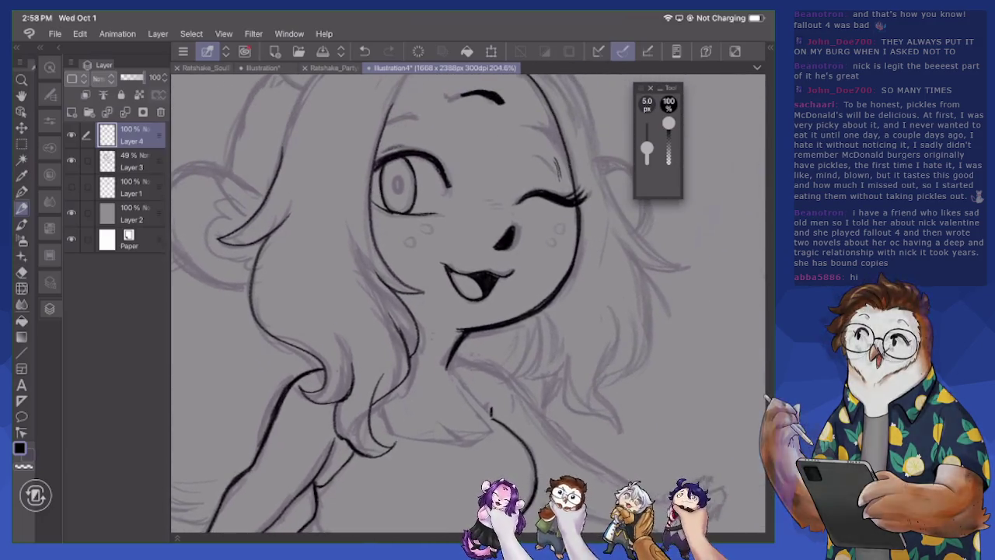
{"action": "mouse_move", "coordinate": [510, 327]}
{"action": "left_mouse_down"}
{"action": "mouse_move", "coordinate": [515, 403]}
{"action": "mouse_move", "coordinate": [574, 339]}
{"action": "left_mouse_up"}
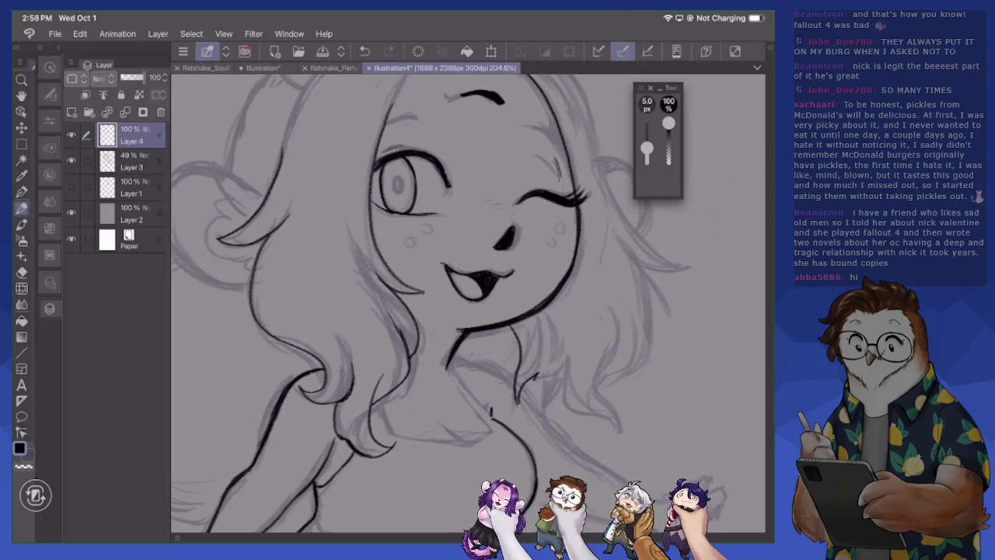
{"action": "scroll", "coordinate": [467, 303], "scroll_direction": "right", "scroll_amount": 2}
{"action": "scroll", "coordinate": [545, 303], "scroll_direction": "right", "scroll_amount": 2}
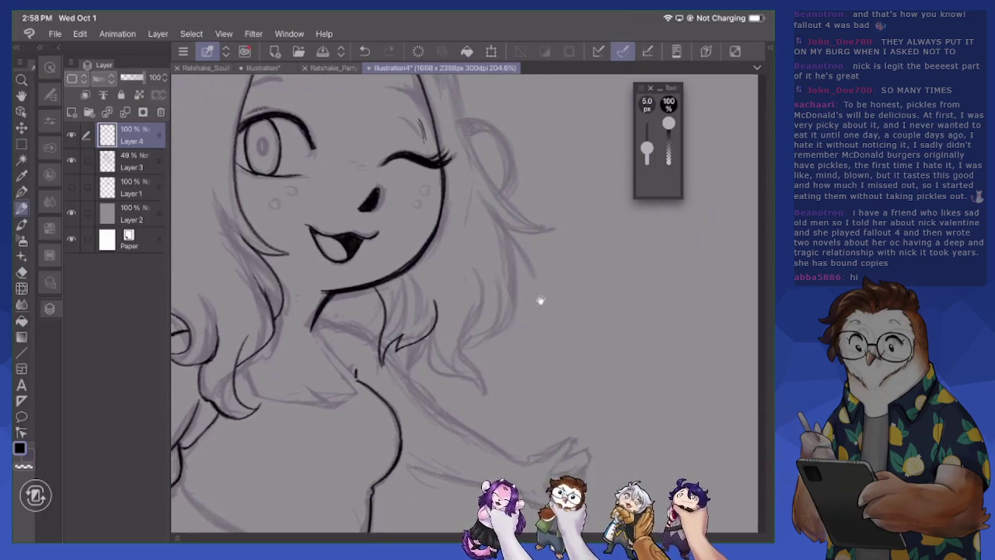
Redraw the neck strokes and erase the older, leftover neck ink
{"action": "key", "text": "e"}
{"action": "mouse_move", "coordinate": [420, 303]}
{"action": "left_mouse_down"}
{"action": "mouse_move", "coordinate": [400, 358]}
{"action": "mouse_move", "coordinate": [372, 365]}
{"action": "left_mouse_up"}
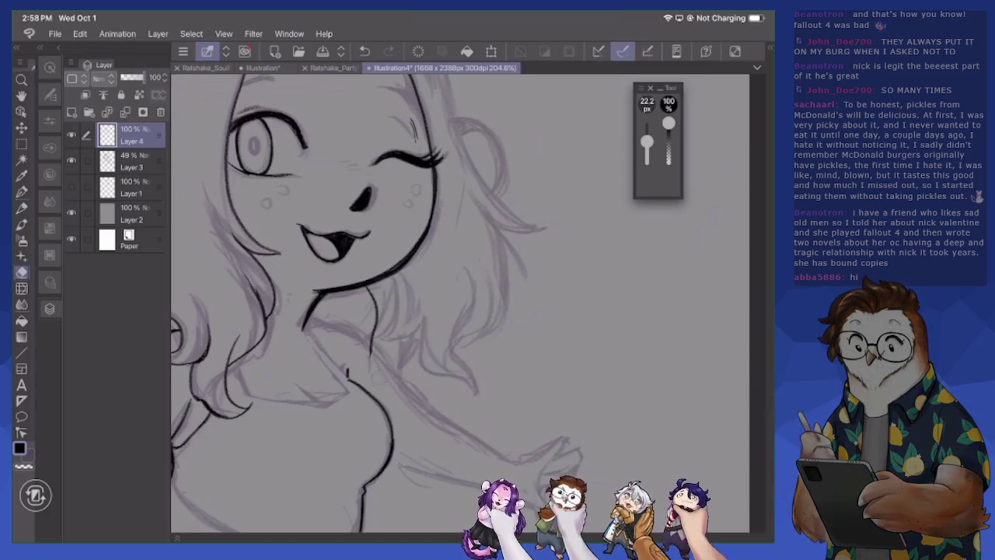
{"action": "key", "text": "p"}
{"action": "mouse_move", "coordinate": [391, 333]}
{"action": "left_mouse_down"}
{"action": "mouse_move", "coordinate": [381, 379]}
{"action": "mouse_move", "coordinate": [374, 377]}
{"action": "left_mouse_up"}
{"action": "left_click_drag", "start_coordinate": [406, 327], "coordinate": [405, 389]}
{"action": "key", "text": "e"}
{"action": "mouse_move", "coordinate": [393, 311]}
{"action": "left_mouse_down"}
{"action": "mouse_move", "coordinate": [371, 365]}
{"action": "mouse_move", "coordinate": [403, 389]}
{"action": "left_mouse_up"}
{"action": "left_click_drag", "start_coordinate": [419, 346], "coordinate": [406, 388]}
Draw a vertical fold line down the skirt
{"action": "scroll", "coordinate": [458, 304], "scroll_direction": "down", "scroll_amount": 5}
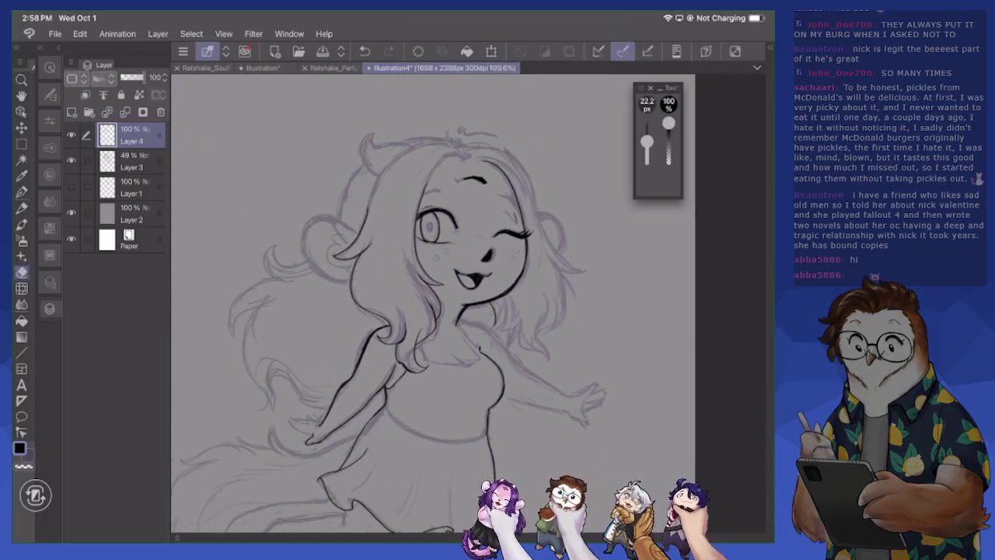
{"action": "scroll", "coordinate": [467, 311], "scroll_direction": "up", "scroll_amount": 3}
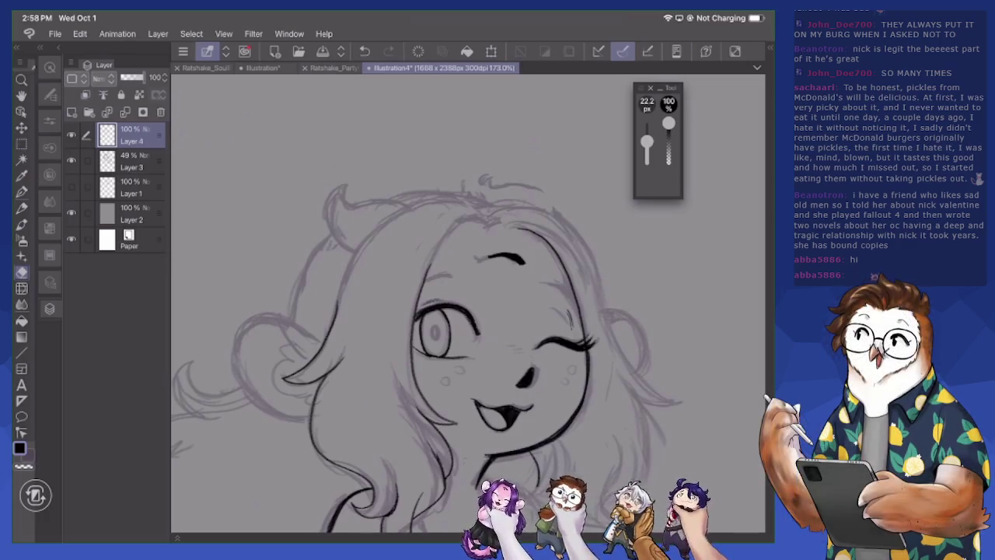
{"action": "scroll", "coordinate": [451, 303], "scroll_direction": "down", "scroll_amount": 3}
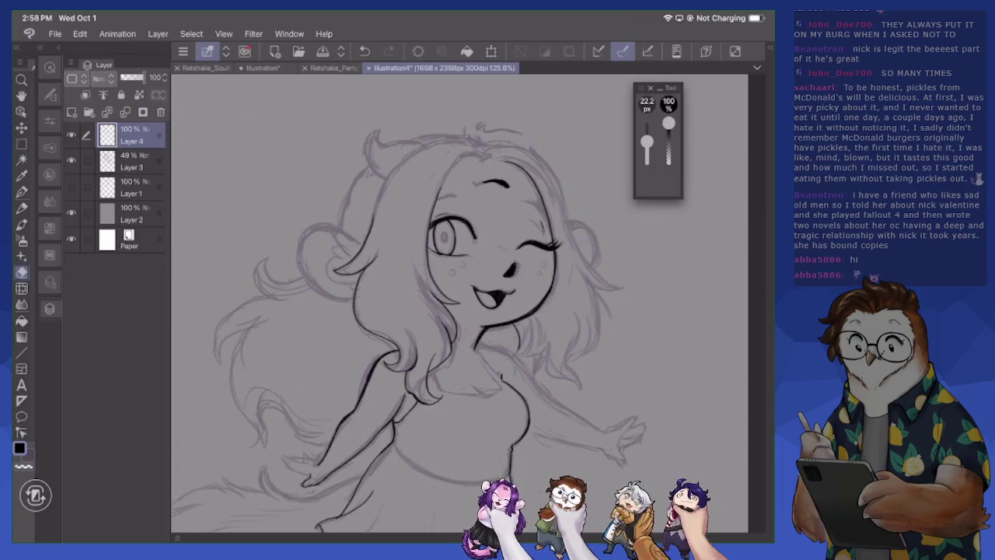
{"action": "scroll", "coordinate": [350, 303], "scroll_direction": "down", "scroll_amount": 3}
{"action": "scroll", "coordinate": [350, 303], "scroll_direction": "down", "scroll_amount": 3}
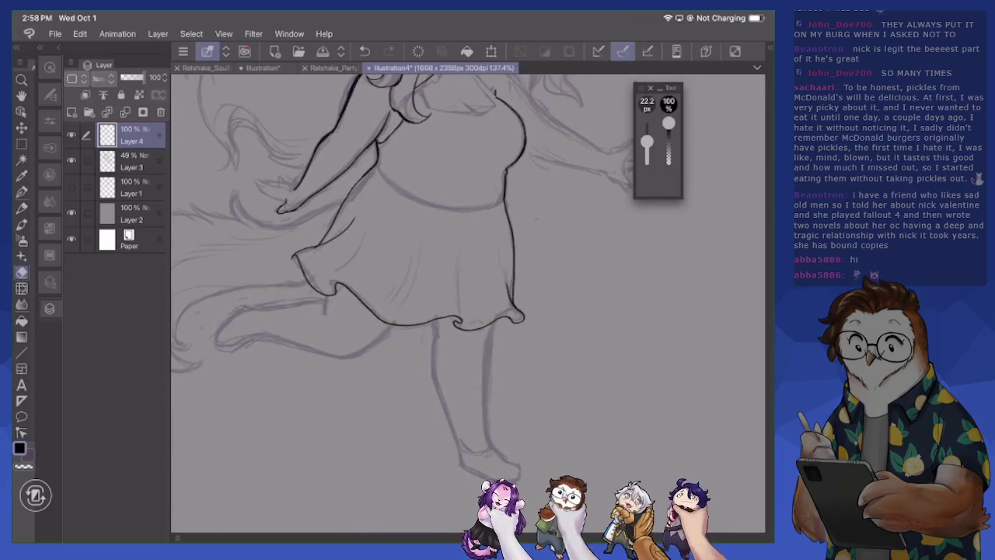
{"action": "key", "text": "p"}
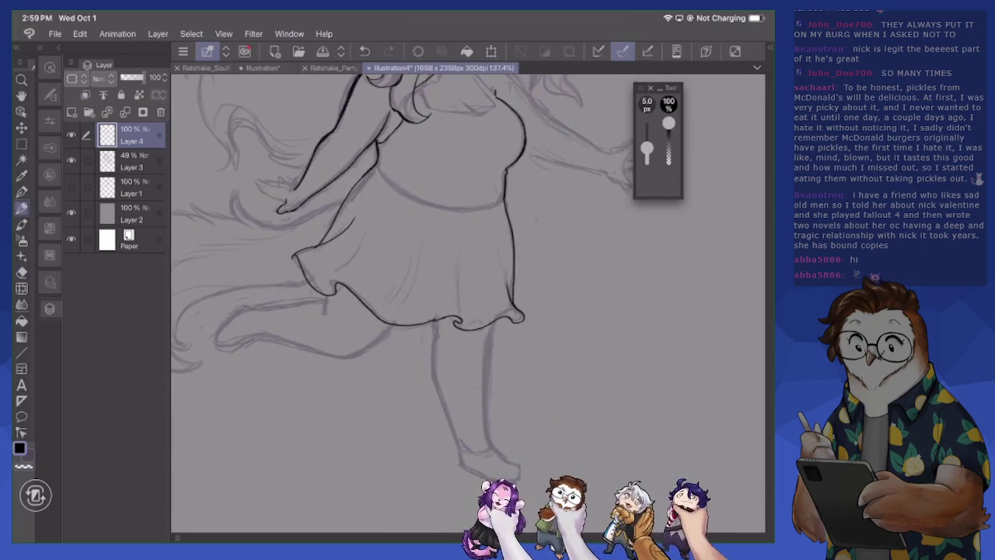
{"action": "mouse_move", "coordinate": [461, 254]}
{"action": "left_mouse_down"}
{"action": "mouse_move", "coordinate": [464, 319]}
{"action": "mouse_move", "coordinate": [436, 354]}
{"action": "mouse_move", "coordinate": [458, 459]}
{"action": "left_mouse_up"}
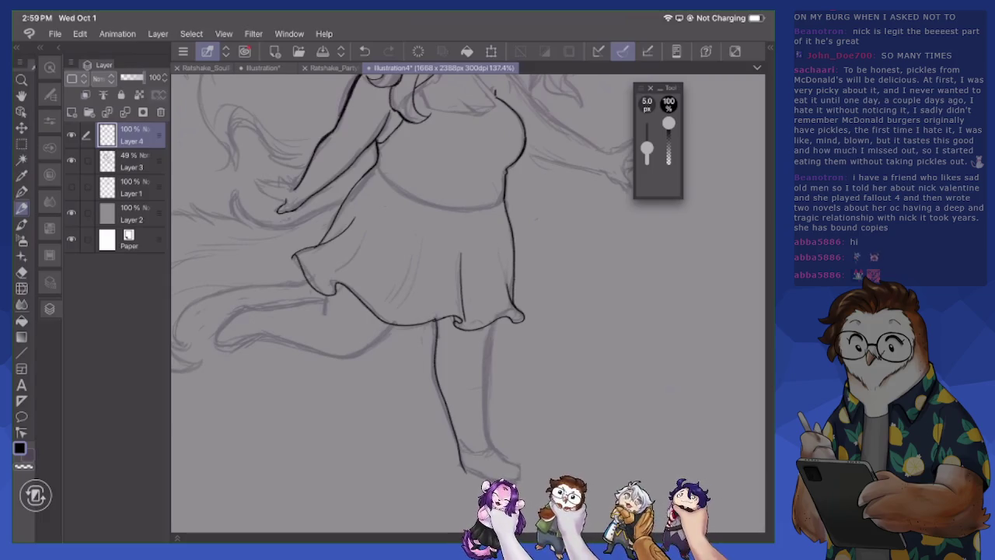
Ink the back leg outline plus the tail's lower edge, curved tip and upper contour
{"action": "left_click_drag", "start_coordinate": [485, 450], "coordinate": [485, 383]}
{"action": "mouse_move", "coordinate": [486, 416]}
{"action": "left_mouse_down"}
{"action": "mouse_move", "coordinate": [493, 327]}
{"action": "mouse_move", "coordinate": [614, 408]}
{"action": "left_mouse_up"}
{"action": "left_click_drag", "start_coordinate": [467, 303], "coordinate": [545, 234]}
{"action": "scroll", "coordinate": [638, 342], "scroll_direction": "up", "scroll_amount": 3}
{"action": "mouse_move", "coordinate": [299, 381]}
{"action": "left_mouse_down"}
{"action": "mouse_move", "coordinate": [344, 410]}
{"action": "mouse_move", "coordinate": [295, 420]}
{"action": "mouse_move", "coordinate": [311, 420]}
{"action": "left_mouse_up"}
{"action": "key", "text": "e"}
{"action": "key", "text": "p"}
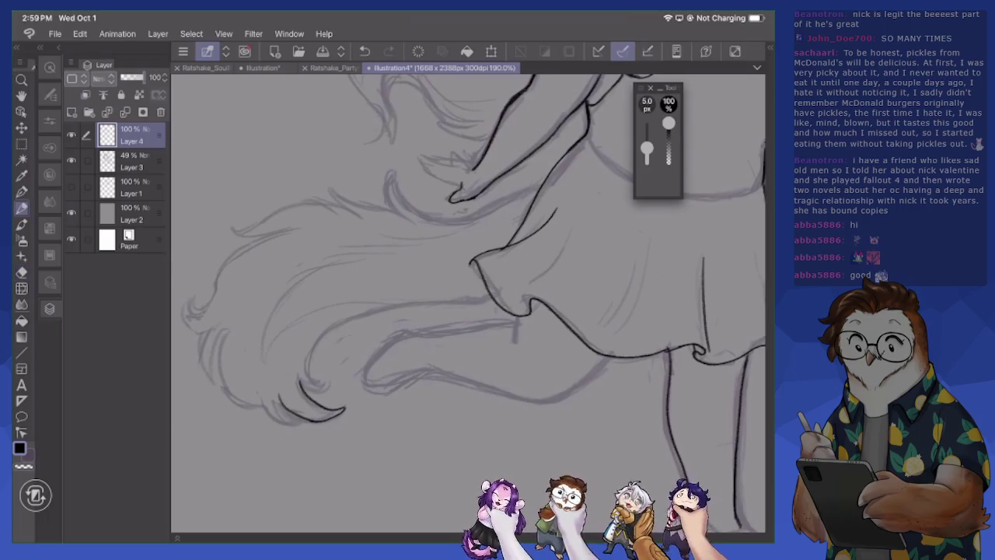
{"action": "left_click_drag", "start_coordinate": [254, 395], "coordinate": [307, 425]}
{"action": "mouse_move", "coordinate": [301, 379]}
{"action": "left_mouse_down"}
{"action": "mouse_move", "coordinate": [333, 392]}
{"action": "mouse_move", "coordinate": [314, 365]}
{"action": "mouse_move", "coordinate": [343, 329]}
{"action": "mouse_move", "coordinate": [492, 295]}
{"action": "left_mouse_up"}
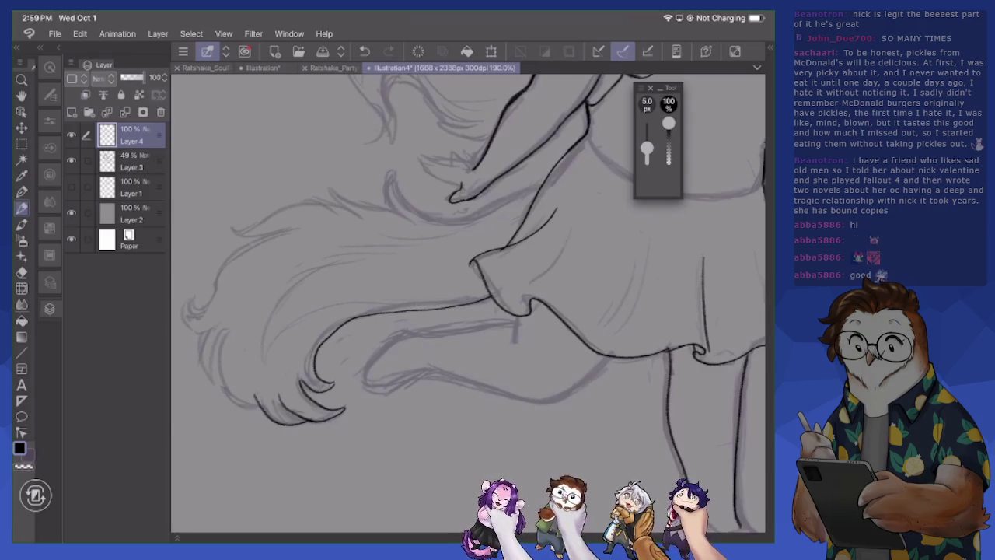
Ink the curve beneath the hand and the tail curve running toward the skirt
{"action": "scroll", "coordinate": [467, 303], "scroll_direction": "up", "scroll_amount": 2}
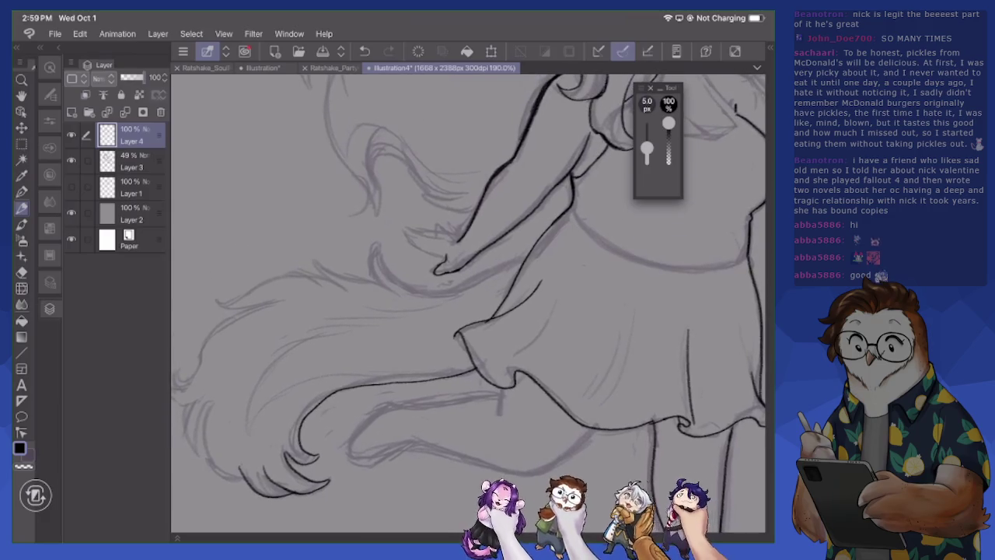
{"action": "mouse_move", "coordinate": [381, 241]}
{"action": "left_mouse_down"}
{"action": "mouse_move", "coordinate": [375, 274]}
{"action": "mouse_move", "coordinate": [459, 288]}
{"action": "mouse_move", "coordinate": [533, 244]}
{"action": "left_mouse_up"}
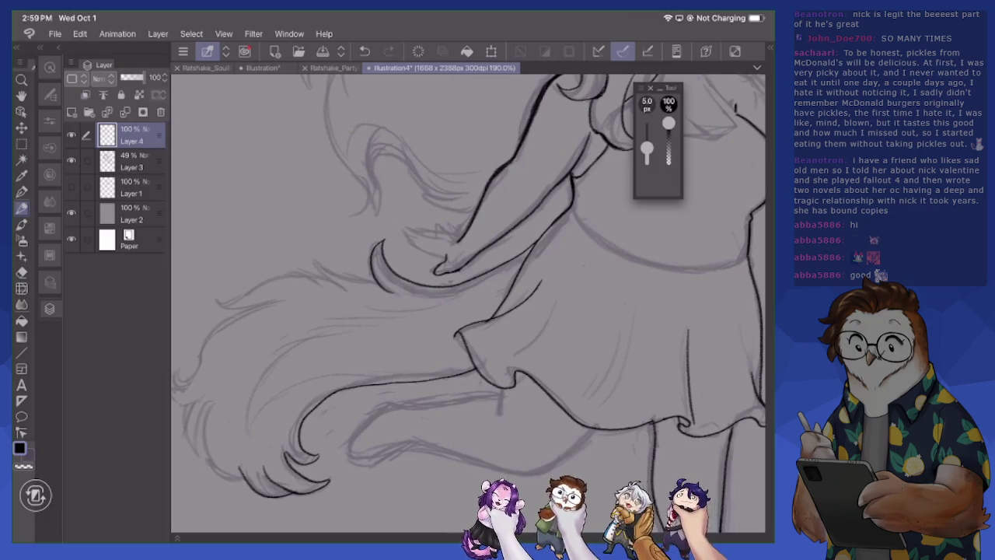
{"action": "scroll", "coordinate": [467, 303], "scroll_direction": "up", "scroll_amount": 3}
{"action": "mouse_move", "coordinate": [377, 287]}
{"action": "left_mouse_down"}
{"action": "mouse_move", "coordinate": [387, 312]}
{"action": "mouse_move", "coordinate": [372, 241]}
{"action": "mouse_move", "coordinate": [381, 207]}
{"action": "left_mouse_up"}
{"action": "mouse_move", "coordinate": [381, 254]}
{"action": "left_mouse_down"}
{"action": "mouse_move", "coordinate": [408, 257]}
{"action": "mouse_move", "coordinate": [453, 301]}
{"action": "mouse_move", "coordinate": [458, 319]}
{"action": "mouse_move", "coordinate": [445, 354]}
{"action": "left_mouse_up"}
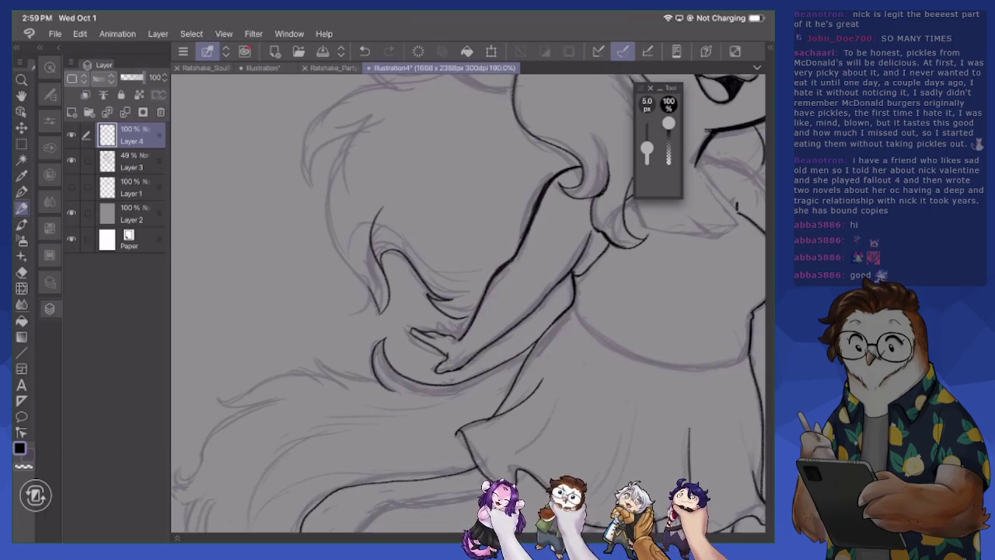
{"action": "scroll", "coordinate": [467, 303], "scroll_direction": "down", "scroll_amount": 5}
Ink the chin-to-chest line, a hair strand and the neck line
{"action": "scroll", "coordinate": [467, 304], "scroll_direction": "up", "scroll_amount": 3}
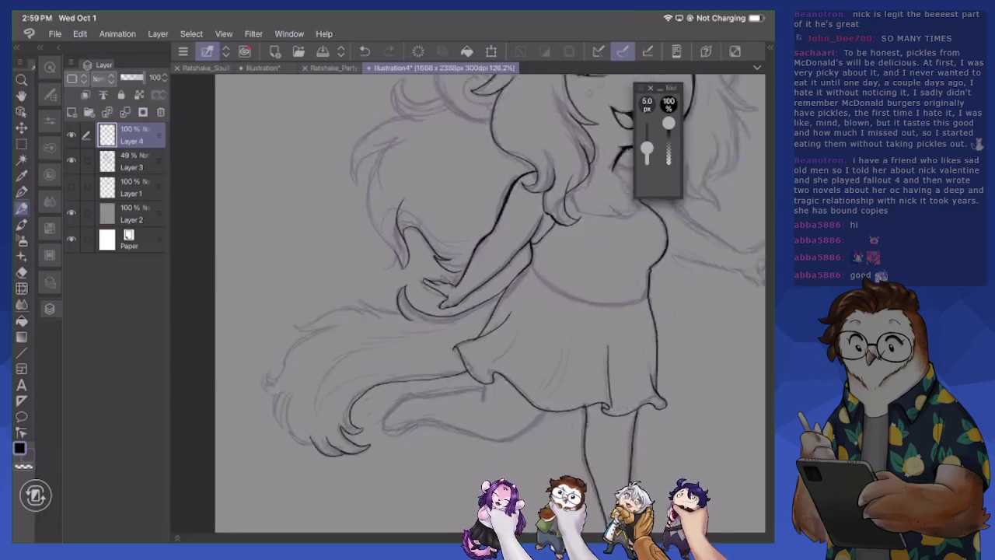
{"action": "scroll", "coordinate": [467, 303], "scroll_direction": "down", "scroll_amount": 3}
{"action": "scroll", "coordinate": [466, 303], "scroll_direction": "up", "scroll_amount": 3}
{"action": "scroll", "coordinate": [467, 303], "scroll_direction": "up", "scroll_amount": 2}
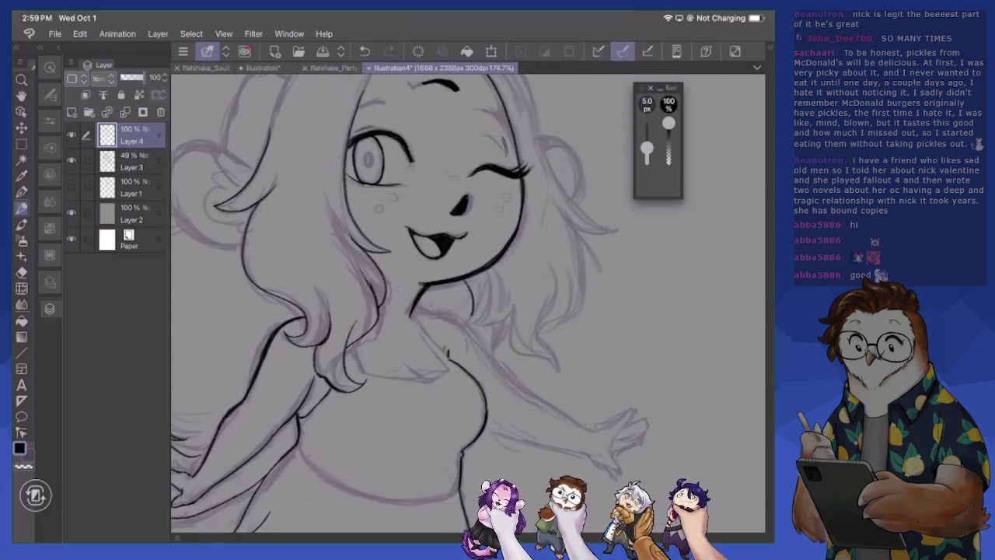
{"action": "left_click_drag", "start_coordinate": [394, 339], "coordinate": [421, 359]}
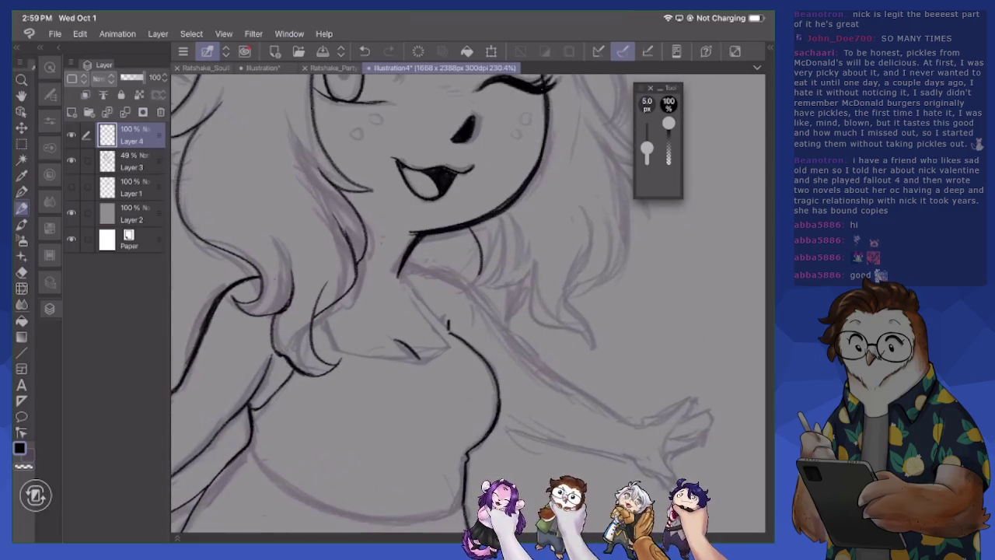
{"action": "left_click_drag", "start_coordinate": [404, 280], "coordinate": [444, 339]}
{"action": "mouse_move", "coordinate": [326, 311]}
{"action": "left_mouse_down"}
{"action": "mouse_move", "coordinate": [339, 346]}
{"action": "mouse_move", "coordinate": [413, 362]}
{"action": "left_mouse_up"}
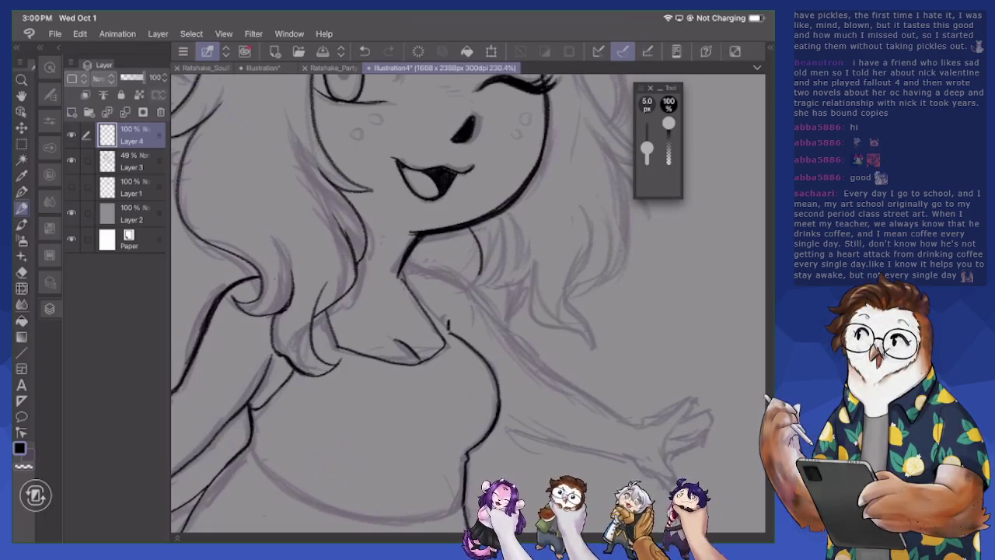
{"action": "left_click_drag", "start_coordinate": [420, 294], "coordinate": [459, 335]}
{"action": "left_click_drag", "start_coordinate": [467, 233], "coordinate": [394, 253]}
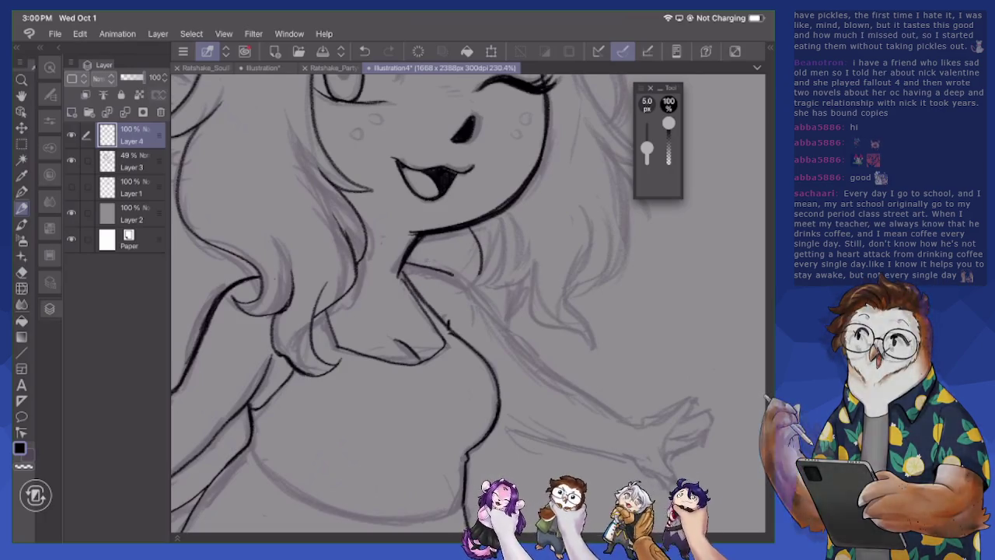
{"action": "left_click_drag", "start_coordinate": [467, 233], "coordinate": [408, 272]}
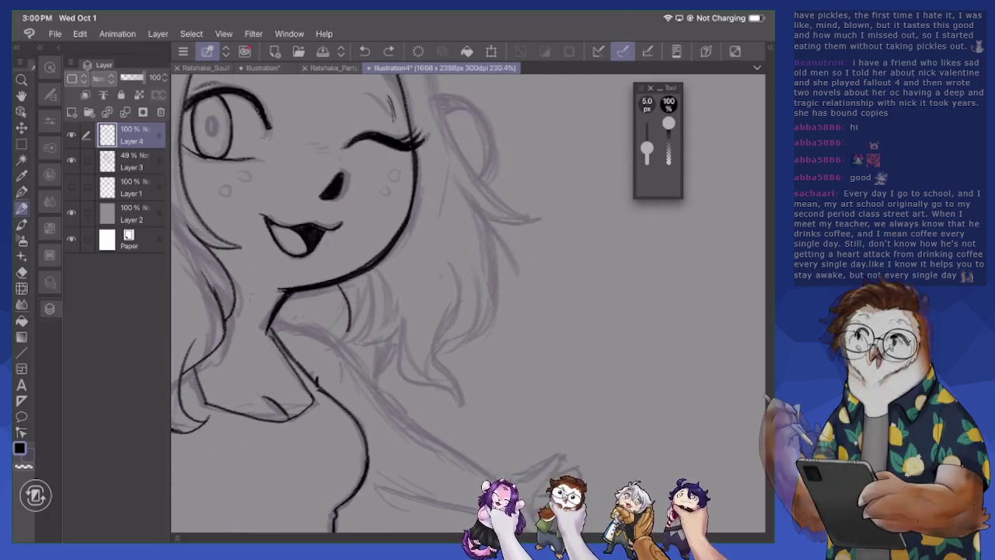
{"action": "mouse_move", "coordinate": [272, 323]}
{"action": "left_mouse_down"}
{"action": "mouse_move", "coordinate": [307, 333]}
{"action": "mouse_move", "coordinate": [355, 365]}
{"action": "mouse_move", "coordinate": [396, 417]}
{"action": "mouse_move", "coordinate": [492, 473]}
{"action": "left_mouse_up"}
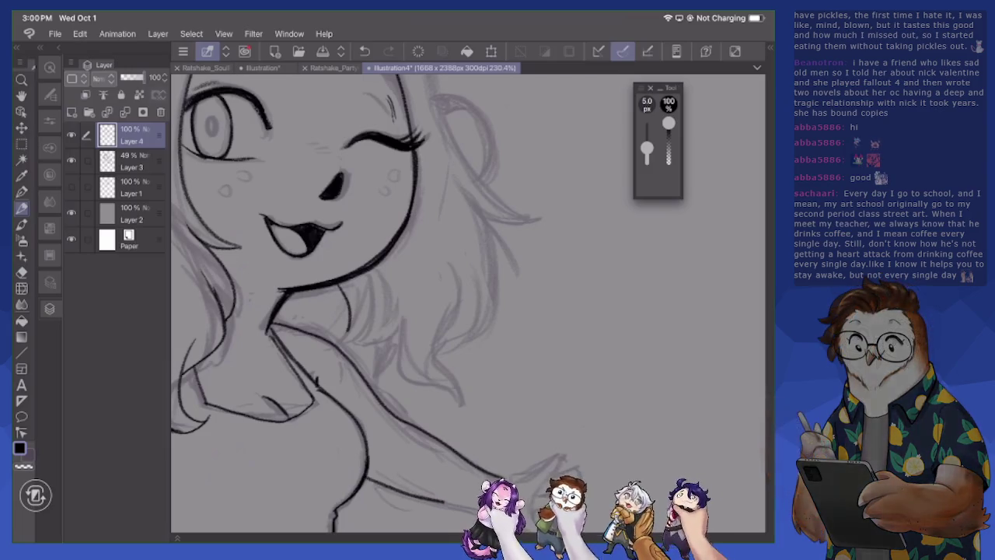
Ink the outstretched forearm, wrist and lower fingers
{"action": "left_click_drag", "start_coordinate": [466, 233], "coordinate": [420, 62]}
{"action": "mouse_move", "coordinate": [454, 344]}
{"action": "left_mouse_down"}
{"action": "mouse_move", "coordinate": [491, 379]}
{"action": "mouse_move", "coordinate": [513, 285]}
{"action": "left_mouse_up"}
{"action": "mouse_move", "coordinate": [459, 306]}
{"action": "left_mouse_down"}
{"action": "mouse_move", "coordinate": [517, 275]}
{"action": "mouse_move", "coordinate": [521, 320]}
{"action": "left_mouse_up"}
{"action": "left_click_drag", "start_coordinate": [498, 338], "coordinate": [515, 330]}
{"action": "left_click_drag", "start_coordinate": [447, 304], "coordinate": [564, 288]}
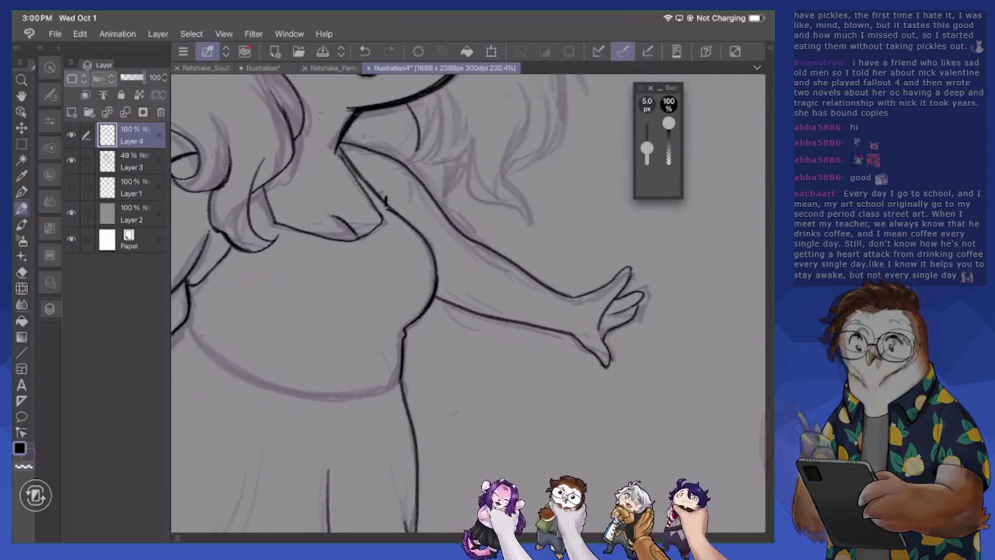
Clean up the fingertips with the eraser and ink the shoulder-to-arm line
{"action": "left_click_drag", "start_coordinate": [642, 288], "coordinate": [630, 326]}
{"action": "key", "text": "e"}
{"action": "mouse_move", "coordinate": [631, 289]}
{"action": "left_mouse_down"}
{"action": "mouse_move", "coordinate": [640, 325]}
{"action": "mouse_move", "coordinate": [605, 336]}
{"action": "mouse_move", "coordinate": [616, 300]}
{"action": "mouse_move", "coordinate": [646, 278]}
{"action": "mouse_move", "coordinate": [625, 303]}
{"action": "left_mouse_up"}
{"action": "key", "text": "p"}
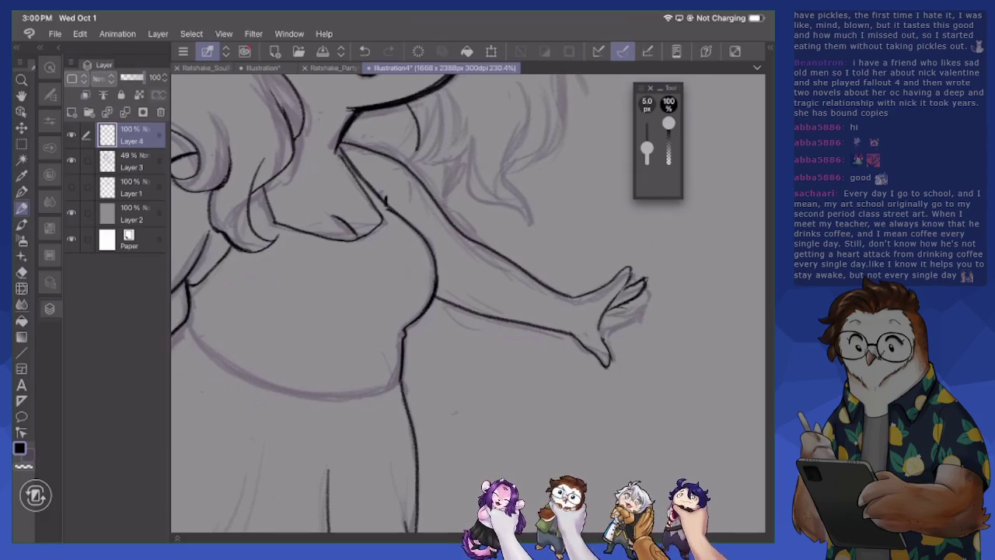
{"action": "left_click_drag", "start_coordinate": [641, 309], "coordinate": [600, 328]}
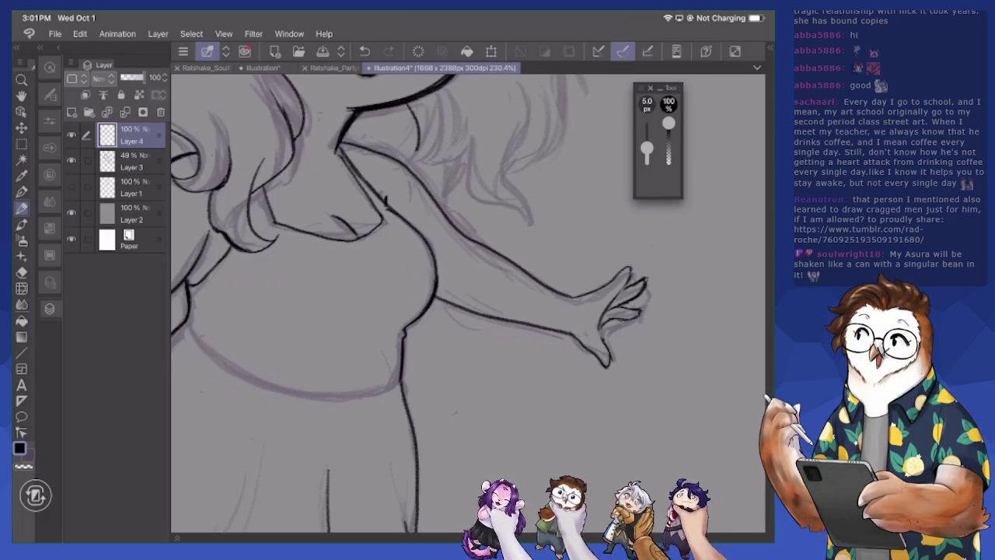
{"action": "left_click_drag", "start_coordinate": [393, 160], "coordinate": [458, 230]}
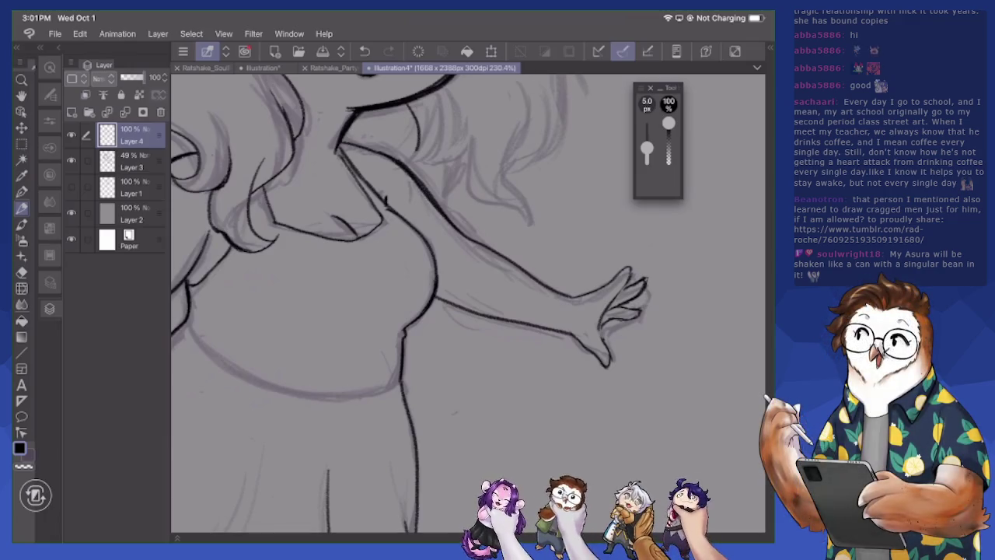
Erase the new shoulder strokes and re-ink the upper-arm line cleanly
{"action": "key", "text": "e"}
{"action": "left_click_drag", "start_coordinate": [398, 160], "coordinate": [465, 225]}
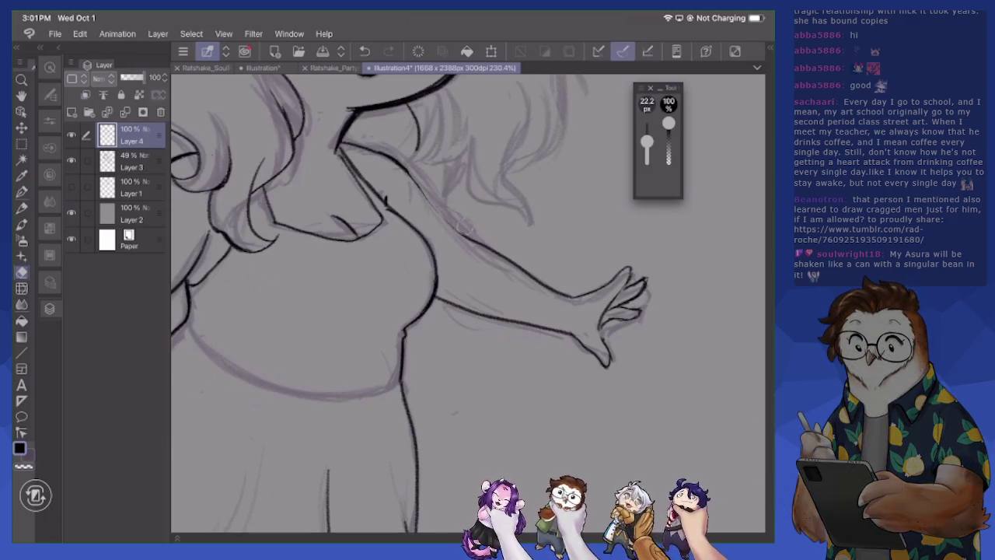
{"action": "key", "text": "p"}
{"action": "left_click_drag", "start_coordinate": [421, 196], "coordinate": [469, 240]}
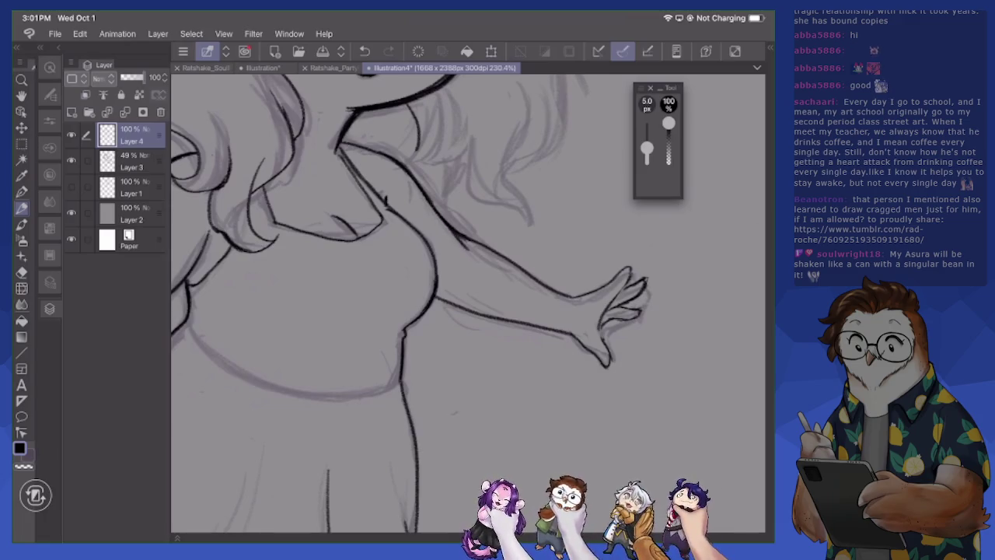
{"action": "scroll", "coordinate": [466, 303], "scroll_direction": "left", "scroll_amount": 2}
{"action": "scroll", "coordinate": [467, 304], "scroll_direction": "left", "scroll_amount": 5}
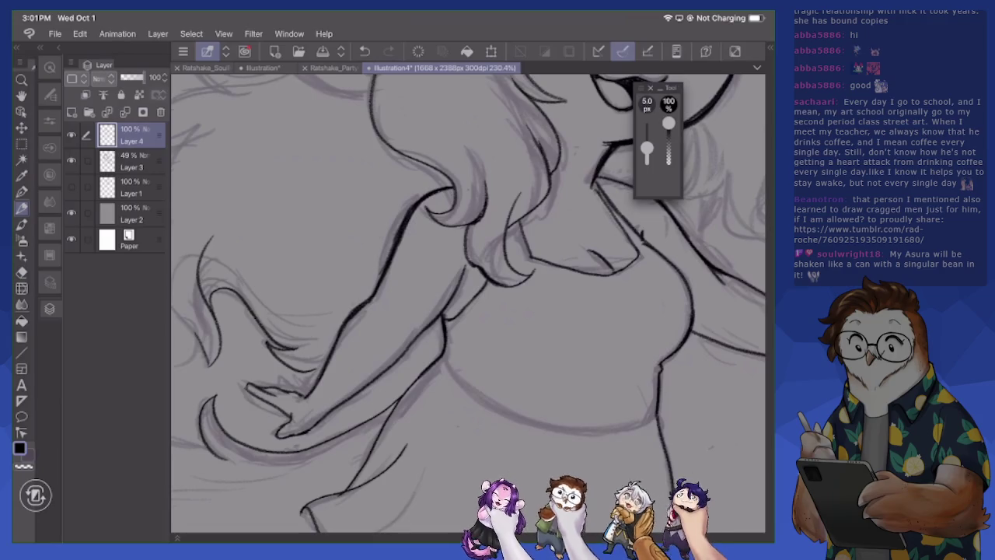
{"action": "left_click_drag", "start_coordinate": [412, 346], "coordinate": [422, 316]}
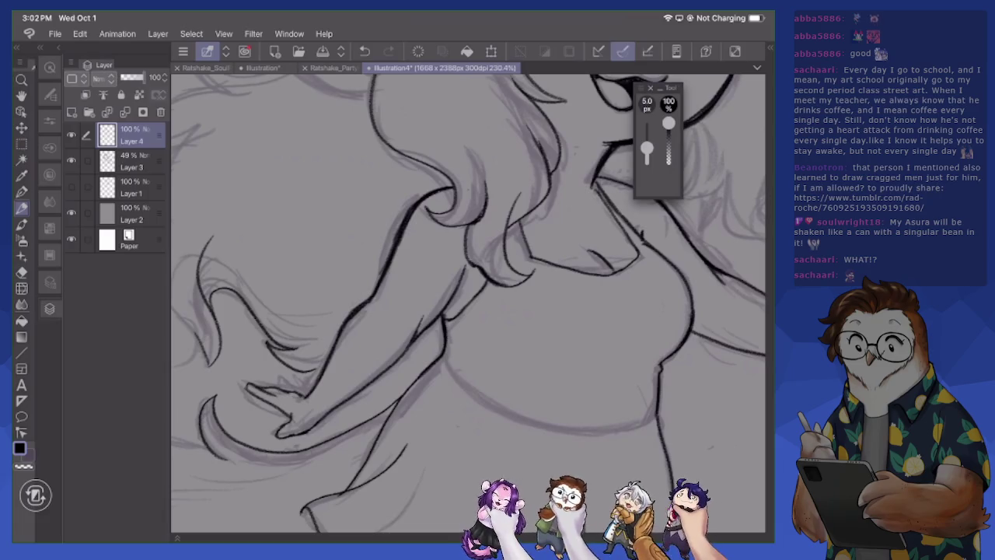
Ink short hair strands falling over the chest
{"action": "key", "text": "e"}
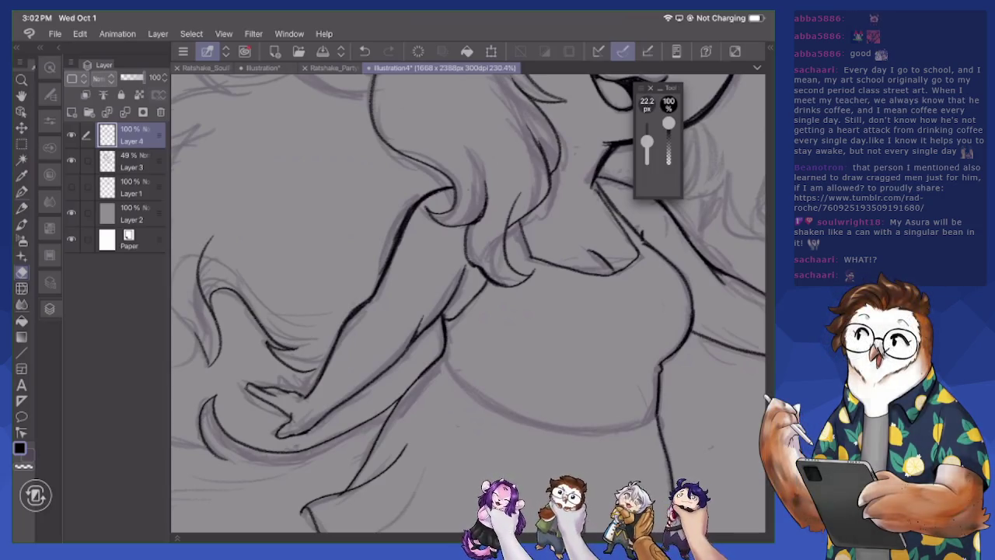
{"action": "scroll", "coordinate": [467, 303], "scroll_direction": "up", "scroll_amount": 2}
{"action": "scroll", "coordinate": [467, 303], "scroll_direction": "up", "scroll_amount": 1}
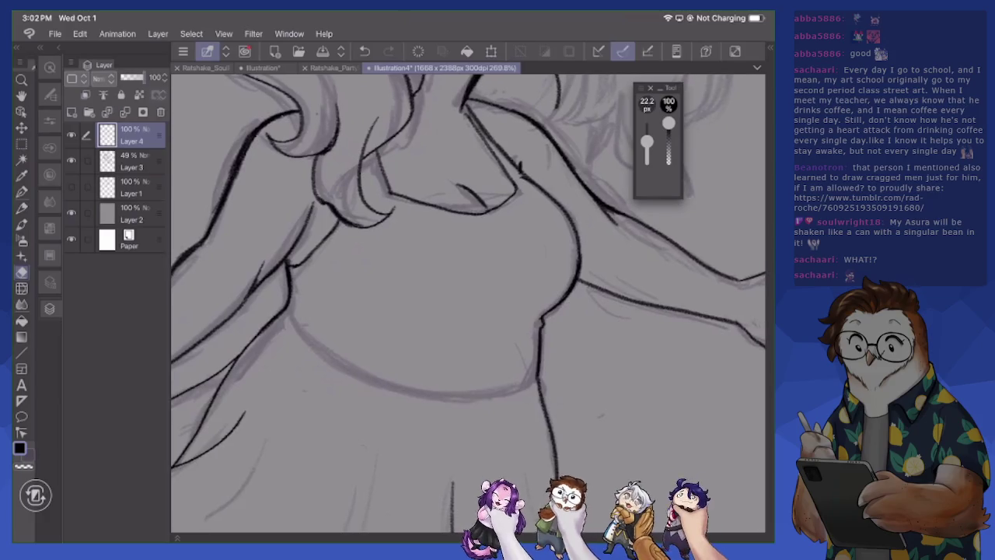
{"action": "mouse_move", "coordinate": [597, 286]}
{"action": "left_mouse_down"}
{"action": "mouse_move", "coordinate": [631, 333]}
{"action": "mouse_move", "coordinate": [624, 371]}
{"action": "left_mouse_up"}
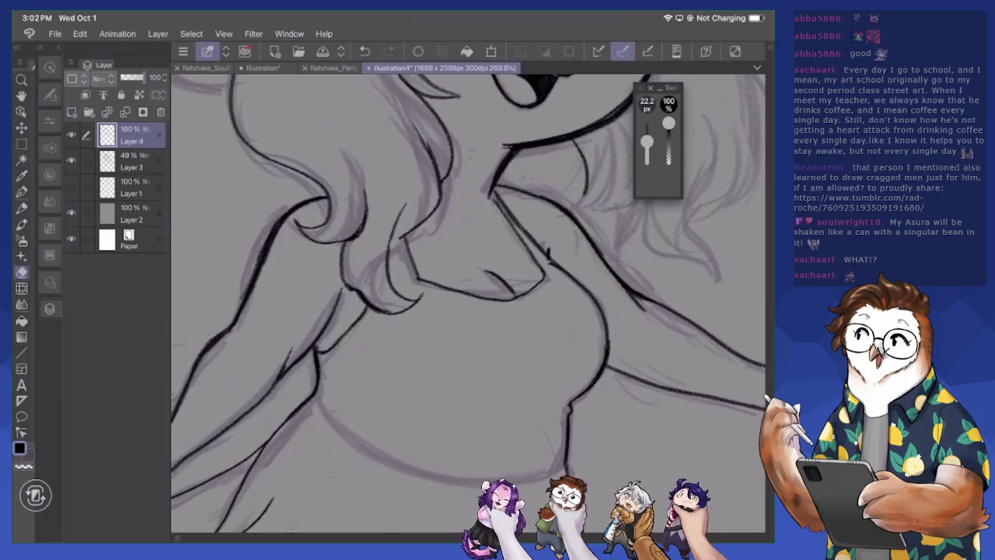
{"action": "key", "text": "p"}
{"action": "left_click_drag", "start_coordinate": [393, 237], "coordinate": [395, 288]}
{"action": "left_click_drag", "start_coordinate": [544, 311], "coordinate": [507, 309]}
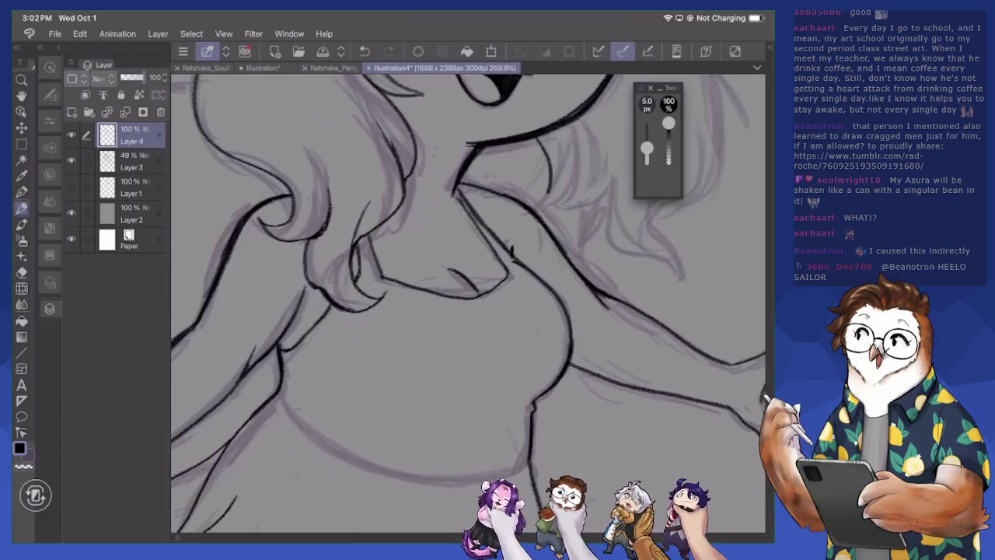
Ink the open eye's lower outline, its pupil and the eyebrow above it
{"action": "scroll", "coordinate": [467, 303], "scroll_direction": "down", "scroll_amount": 5}
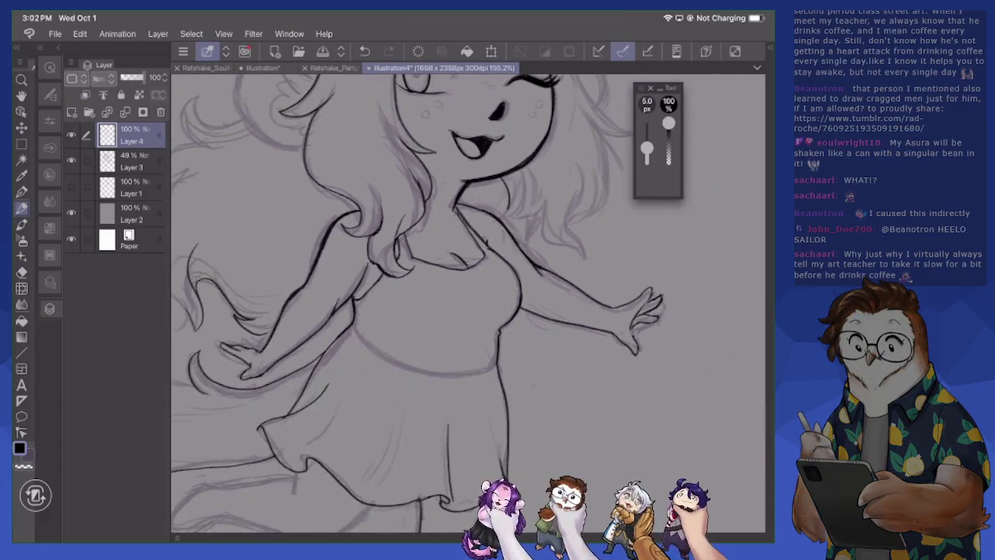
{"action": "scroll", "coordinate": [466, 303], "scroll_direction": "down", "scroll_amount": 2}
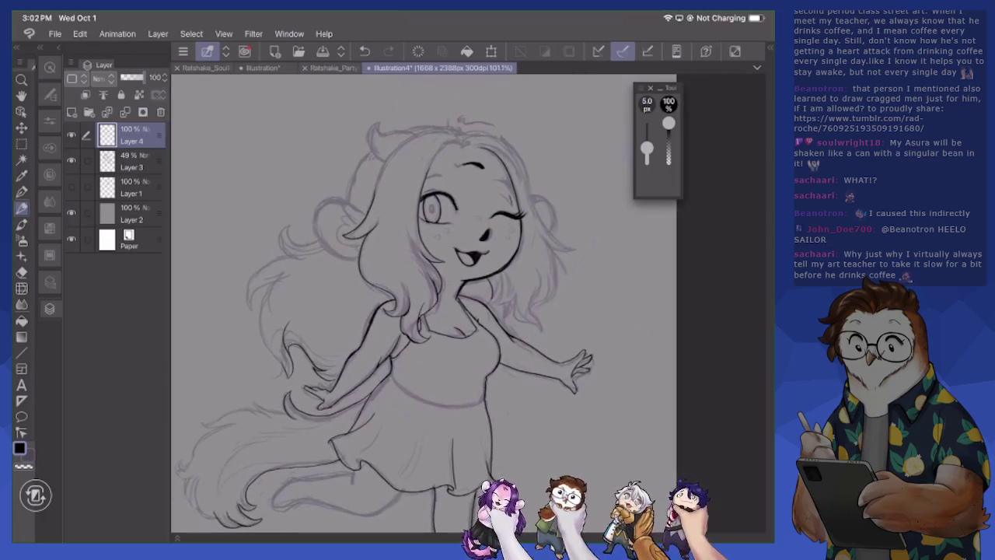
{"action": "scroll", "coordinate": [467, 304], "scroll_direction": "up", "scroll_amount": 3}
{"action": "scroll", "coordinate": [466, 303], "scroll_direction": "up", "scroll_amount": 2}
{"action": "left_click_drag", "start_coordinate": [322, 308], "coordinate": [340, 321]}
{"action": "left_click_drag", "start_coordinate": [350, 280], "coordinate": [355, 294]}
{"action": "left_click_drag", "start_coordinate": [339, 210], "coordinate": [370, 201]}
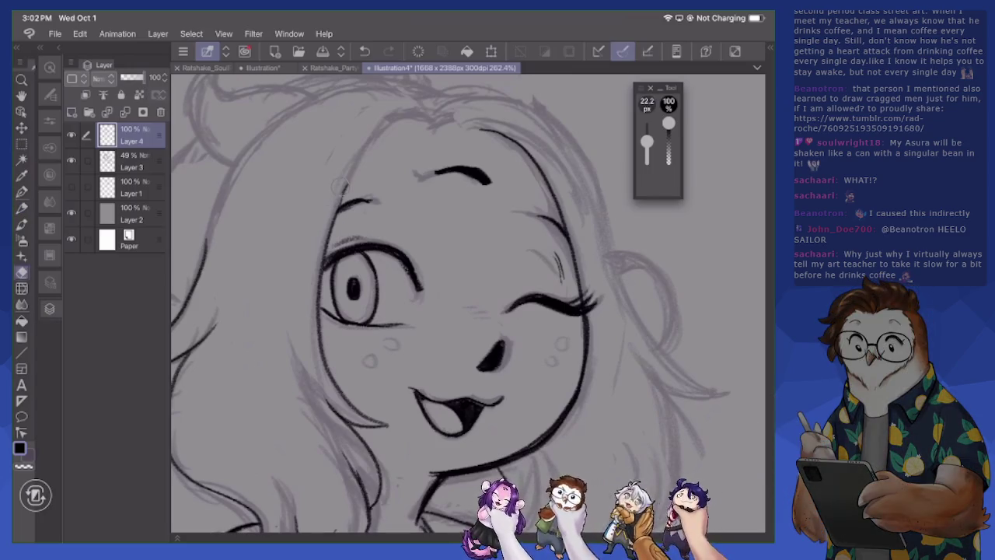
Ink the head outline: the left side of the face, top of head and left curve
{"action": "mouse_move", "coordinate": [335, 219]}
{"action": "left_mouse_down"}
{"action": "mouse_move", "coordinate": [370, 148]}
{"action": "mouse_move", "coordinate": [414, 116]}
{"action": "mouse_move", "coordinate": [450, 130]}
{"action": "mouse_move", "coordinate": [529, 123]}
{"action": "left_mouse_up"}
{"action": "left_click_drag", "start_coordinate": [458, 132], "coordinate": [519, 126]}
{"action": "mouse_move", "coordinate": [434, 108]}
{"action": "left_mouse_down"}
{"action": "mouse_move", "coordinate": [358, 92]}
{"action": "mouse_move", "coordinate": [293, 113]}
{"action": "mouse_move", "coordinate": [244, 164]}
{"action": "mouse_move", "coordinate": [196, 276]}
{"action": "mouse_move", "coordinate": [210, 231]}
{"action": "left_mouse_up"}
{"action": "key", "text": "e"}
{"action": "key", "text": "p"}
{"action": "left_click_drag", "start_coordinate": [194, 297], "coordinate": [215, 215]}
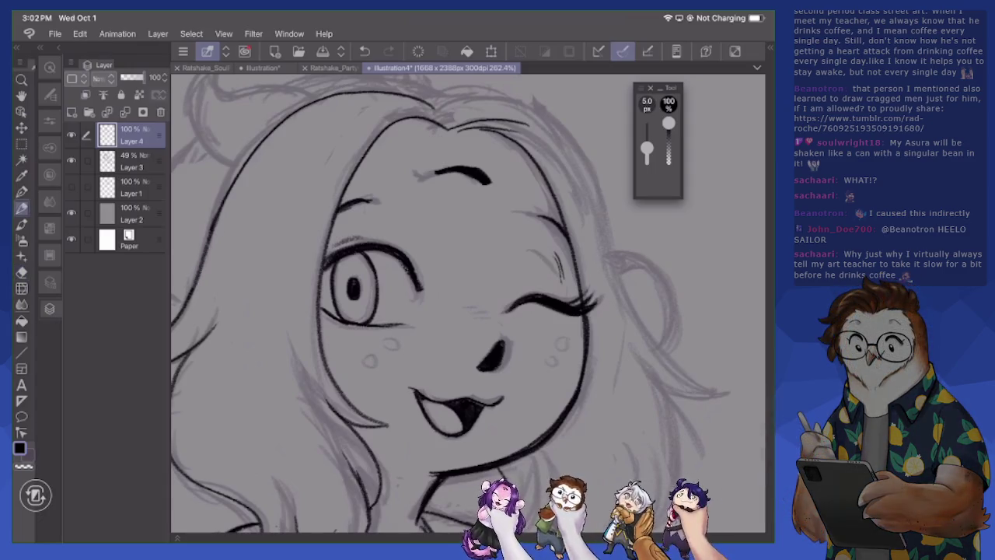
Ink the right-side hair and the curved strands beside the face
{"action": "left_click_drag", "start_coordinate": [496, 217], "coordinate": [413, 291]}
{"action": "mouse_move", "coordinate": [356, 177]}
{"action": "left_mouse_down"}
{"action": "mouse_move", "coordinate": [412, 167]}
{"action": "mouse_move", "coordinate": [495, 218]}
{"action": "mouse_move", "coordinate": [517, 265]}
{"action": "left_mouse_up"}
{"action": "mouse_move", "coordinate": [527, 322]}
{"action": "left_mouse_down"}
{"action": "mouse_move", "coordinate": [599, 453]}
{"action": "mouse_move", "coordinate": [637, 470]}
{"action": "left_mouse_up"}
{"action": "left_click_drag", "start_coordinate": [467, 350], "coordinate": [334, 159]}
{"action": "mouse_move", "coordinate": [408, 237]}
{"action": "left_mouse_down"}
{"action": "mouse_move", "coordinate": [412, 249]}
{"action": "mouse_move", "coordinate": [515, 282]}
{"action": "left_mouse_up"}
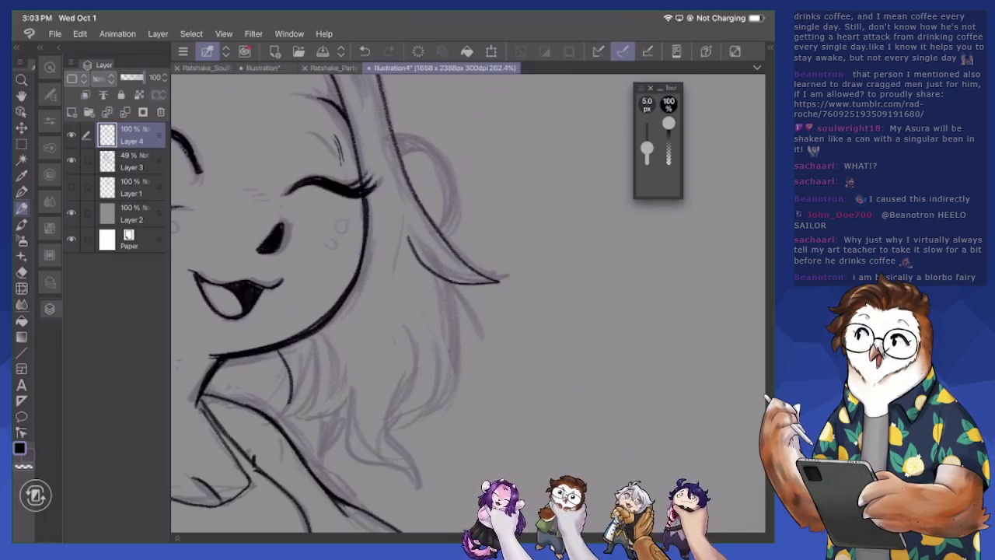
{"action": "mouse_move", "coordinate": [427, 266]}
{"action": "left_mouse_down"}
{"action": "mouse_move", "coordinate": [471, 302]}
{"action": "mouse_move", "coordinate": [476, 378]}
{"action": "left_mouse_up"}
{"action": "mouse_move", "coordinate": [459, 326]}
{"action": "left_mouse_down"}
{"action": "mouse_move", "coordinate": [476, 378]}
{"action": "mouse_move", "coordinate": [394, 447]}
{"action": "left_mouse_up"}
Add small strand strokes to the lower hair
{"action": "mouse_move", "coordinate": [289, 389]}
{"action": "left_mouse_down"}
{"action": "mouse_move", "coordinate": [277, 423]}
{"action": "mouse_move", "coordinate": [317, 384]}
{"action": "mouse_move", "coordinate": [313, 463]}
{"action": "left_mouse_up"}
{"action": "left_click_drag", "start_coordinate": [384, 403], "coordinate": [336, 468]}
{"action": "left_click_drag", "start_coordinate": [393, 384], "coordinate": [380, 440]}
{"action": "mouse_move", "coordinate": [423, 440]}
{"action": "left_mouse_down"}
{"action": "mouse_move", "coordinate": [393, 480]}
{"action": "mouse_move", "coordinate": [423, 490]}
{"action": "mouse_move", "coordinate": [416, 497]}
{"action": "left_mouse_up"}
{"action": "scroll", "coordinate": [466, 304], "scroll_direction": "down", "scroll_amount": 3}
{"action": "scroll", "coordinate": [467, 304], "scroll_direction": "up", "scroll_amount": 3}
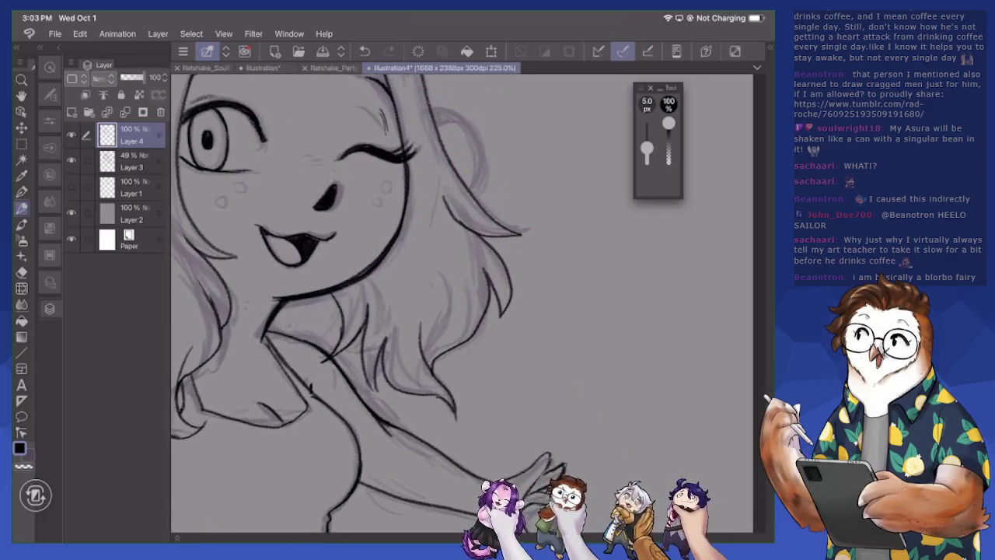
Erase small spots and lighten overlapping lines in the hair
{"action": "key", "text": "e"}
{"action": "mouse_move", "coordinate": [378, 344]}
{"action": "left_mouse_down"}
{"action": "mouse_move", "coordinate": [376, 391]}
{"action": "mouse_move", "coordinate": [385, 370]}
{"action": "mouse_move", "coordinate": [363, 401]}
{"action": "mouse_move", "coordinate": [399, 420]}
{"action": "left_mouse_up"}
{"action": "key", "text": "p"}
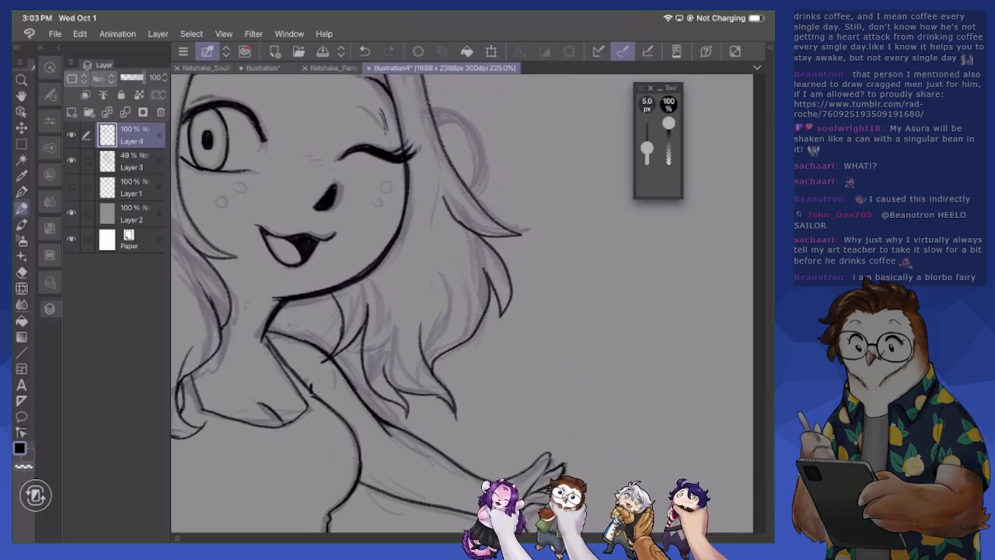
{"action": "key", "text": "e"}
{"action": "left_click_drag", "start_coordinate": [322, 366], "coordinate": [332, 360]}
{"action": "mouse_move", "coordinate": [345, 314]}
{"action": "left_mouse_down"}
{"action": "mouse_move", "coordinate": [344, 333]}
{"action": "mouse_move", "coordinate": [362, 327]}
{"action": "mouse_move", "coordinate": [360, 364]}
{"action": "left_mouse_up"}
{"action": "key", "text": "p"}
Reinforce the hair lines with thin strokes
{"action": "left_click_drag", "start_coordinate": [368, 299], "coordinate": [370, 389]}
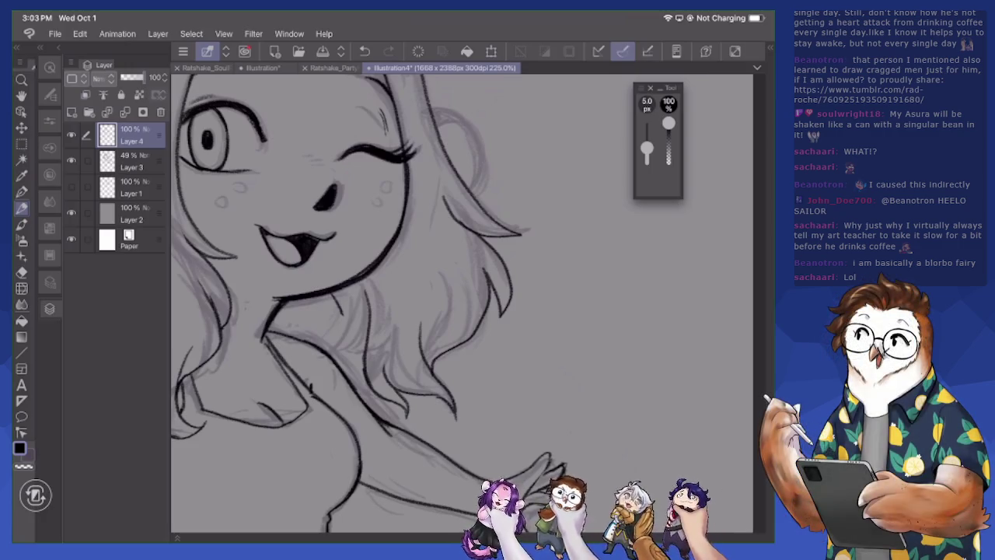
{"action": "left_click_drag", "start_coordinate": [335, 297], "coordinate": [355, 384]}
{"action": "left_click_drag", "start_coordinate": [344, 329], "coordinate": [364, 384]}
{"action": "left_click_drag", "start_coordinate": [337, 297], "coordinate": [351, 358]}
{"action": "left_click_drag", "start_coordinate": [365, 322], "coordinate": [354, 384]}
Erase overlapping hair strokes and redraw the strands with short strokes
{"action": "key", "text": "e"}
{"action": "mouse_move", "coordinate": [342, 330]}
{"action": "left_mouse_down"}
{"action": "mouse_move", "coordinate": [350, 384]}
{"action": "mouse_move", "coordinate": [372, 407]}
{"action": "left_mouse_up"}
{"action": "key", "text": "p"}
{"action": "left_click_drag", "start_coordinate": [351, 347], "coordinate": [370, 395]}
{"action": "left_click_drag", "start_coordinate": [347, 330], "coordinate": [349, 365]}
{"action": "left_click_drag", "start_coordinate": [347, 308], "coordinate": [350, 342]}
{"action": "left_click_drag", "start_coordinate": [335, 294], "coordinate": [345, 318]}
{"action": "left_click_drag", "start_coordinate": [344, 370], "coordinate": [363, 401]}
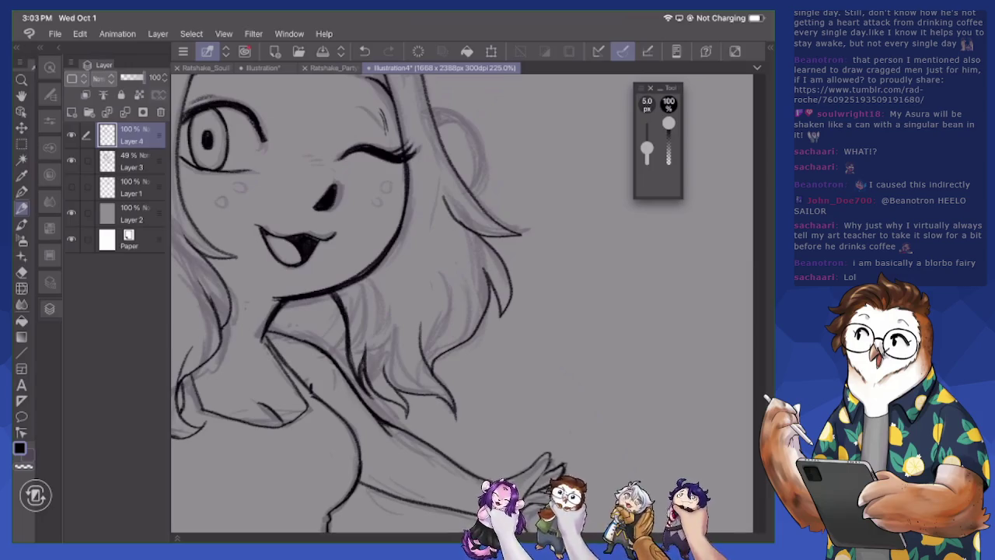
Bring the torso and outstretched hand into view and touch up the hand
{"action": "mouse_move", "coordinate": [477, 545]}
{"action": "left_mouse_down"}
{"action": "mouse_move", "coordinate": [473, 512]}
{"action": "mouse_move", "coordinate": [519, 481]}
{"action": "mouse_move", "coordinate": [453, 356]}
{"action": "mouse_move", "coordinate": [667, 419]}
{"action": "mouse_move", "coordinate": [309, 350]}
{"action": "mouse_move", "coordinate": [272, 323]}
{"action": "mouse_move", "coordinate": [282, 318]}
{"action": "mouse_move", "coordinate": [319, 354]}
{"action": "left_mouse_up"}
{"action": "left_click", "coordinate": [22, 272]}
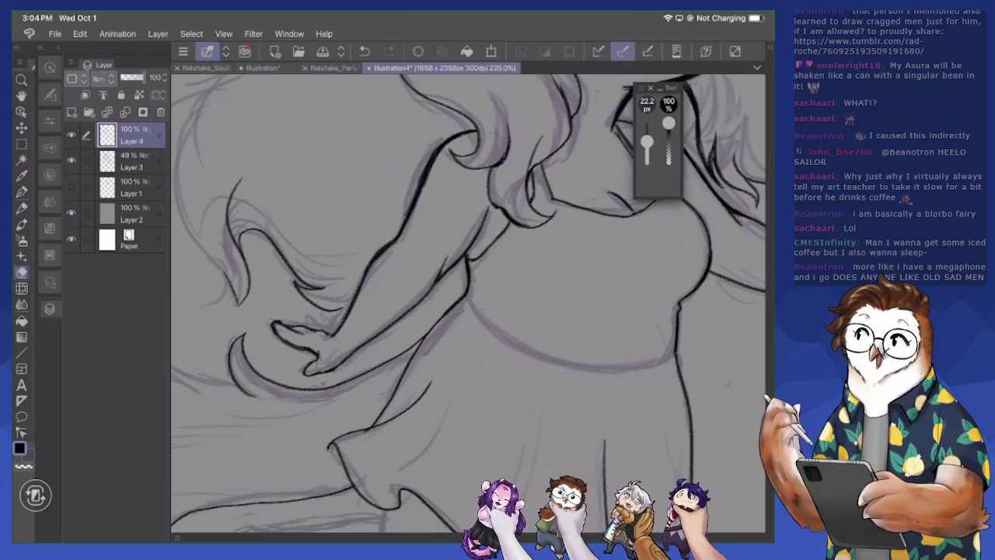
{"action": "scroll", "coordinate": [577, 270], "scroll_direction": "down", "scroll_amount": 5}
Ink the round ear's outline and top, plus hatching on the strand beside it
{"action": "scroll", "coordinate": [576, 270], "scroll_direction": "up", "scroll_amount": 2}
{"action": "scroll", "coordinate": [577, 269], "scroll_direction": "up", "scroll_amount": 2}
{"action": "scroll", "coordinate": [576, 270], "scroll_direction": "up", "scroll_amount": 2}
{"action": "scroll", "coordinate": [469, 303], "scroll_direction": "left", "scroll_amount": 5}
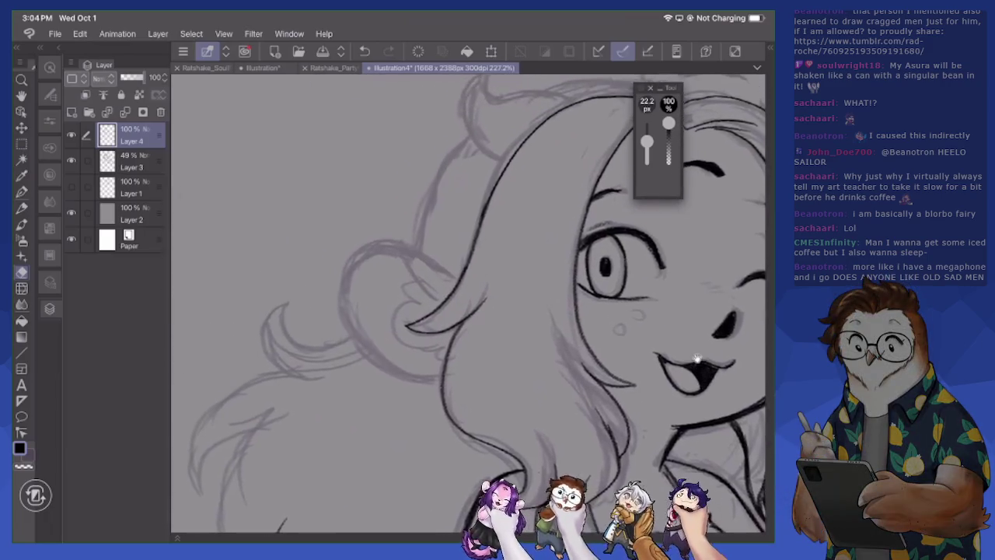
{"action": "scroll", "coordinate": [469, 303], "scroll_direction": "up", "scroll_amount": 2}
{"action": "key", "text": "p"}
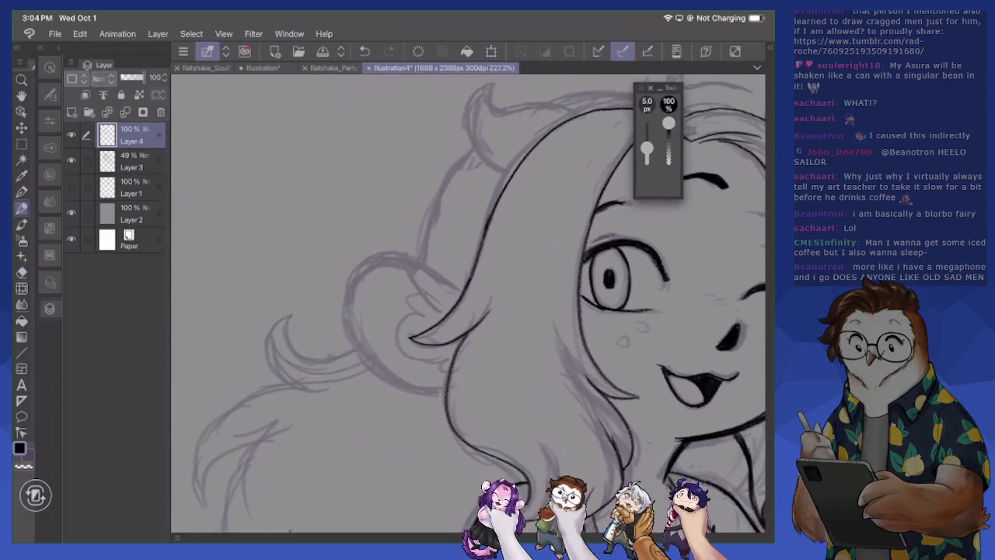
{"action": "mouse_move", "coordinate": [376, 261]}
{"action": "left_mouse_down"}
{"action": "mouse_move", "coordinate": [352, 279]}
{"action": "mouse_move", "coordinate": [343, 350]}
{"action": "mouse_move", "coordinate": [432, 397]}
{"action": "left_mouse_up"}
{"action": "left_click_drag", "start_coordinate": [386, 260], "coordinate": [459, 288]}
{"action": "mouse_move", "coordinate": [362, 266]}
{"action": "left_mouse_down"}
{"action": "mouse_move", "coordinate": [427, 260]}
{"action": "mouse_move", "coordinate": [442, 274]}
{"action": "mouse_move", "coordinate": [420, 269]}
{"action": "mouse_move", "coordinate": [453, 302]}
{"action": "left_mouse_up"}
{"action": "left_click_drag", "start_coordinate": [428, 269], "coordinate": [456, 285]}
{"action": "left_click_drag", "start_coordinate": [424, 269], "coordinate": [447, 296]}
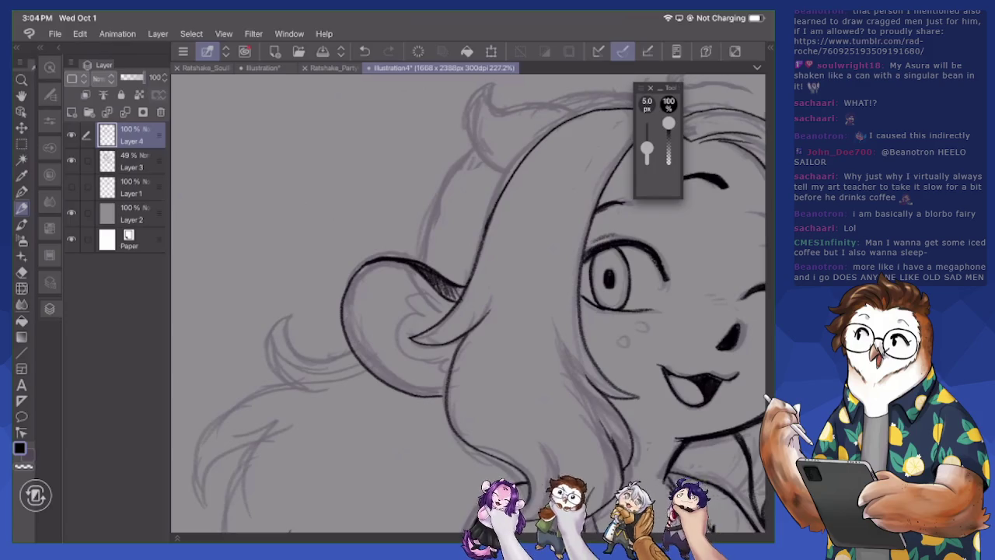
Ink the outline and top of the right ear
{"action": "scroll", "coordinate": [467, 304], "scroll_direction": "down", "scroll_amount": 3}
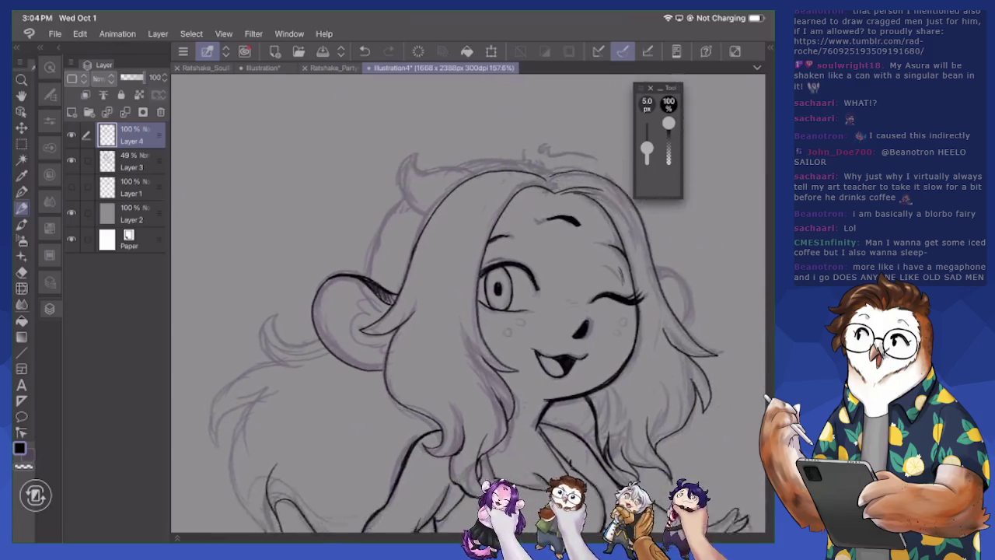
{"action": "scroll", "coordinate": [466, 304], "scroll_direction": "up", "scroll_amount": 3}
{"action": "scroll", "coordinate": [389, 311], "scroll_direction": "down", "scroll_amount": 1}
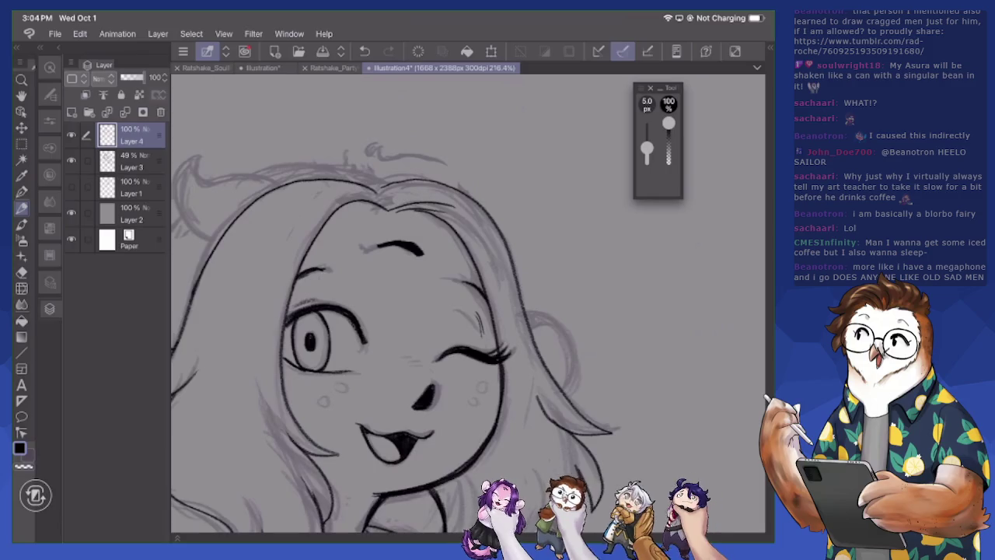
{"action": "left_click_drag", "start_coordinate": [556, 332], "coordinate": [561, 385]}
{"action": "mouse_move", "coordinate": [530, 320]}
{"action": "left_mouse_down"}
{"action": "mouse_move", "coordinate": [560, 338]}
{"action": "mouse_move", "coordinate": [554, 315]}
{"action": "mouse_move", "coordinate": [568, 380]}
{"action": "left_mouse_up"}
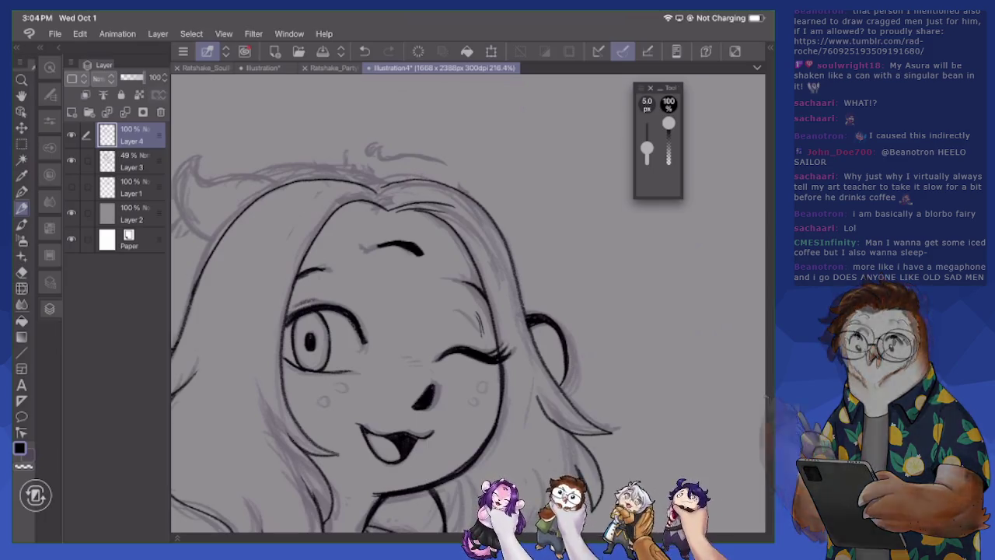
Outline the hair tuft on top of the head, undoing and erasing mistakes
{"action": "left_click_drag", "start_coordinate": [388, 311], "coordinate": [560, 352]}
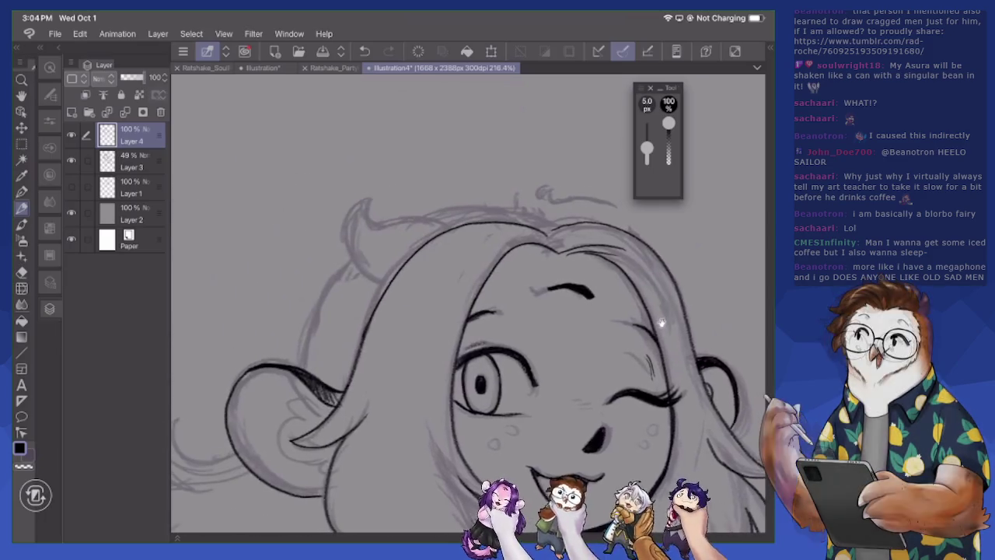
{"action": "mouse_move", "coordinate": [370, 200]}
{"action": "left_mouse_down"}
{"action": "mouse_move", "coordinate": [348, 255]}
{"action": "mouse_move", "coordinate": [389, 284]}
{"action": "left_mouse_up"}
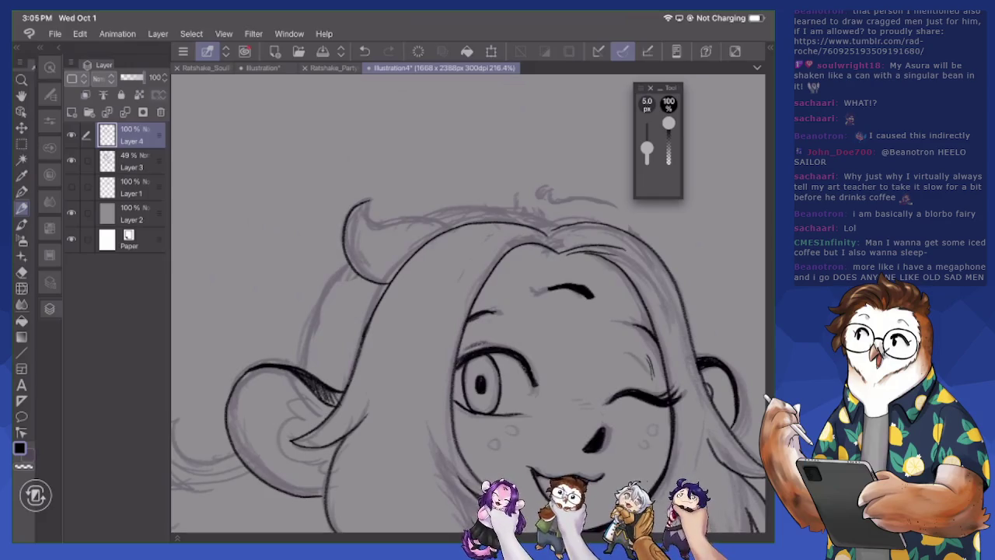
{"action": "mouse_move", "coordinate": [364, 201]}
{"action": "left_mouse_down"}
{"action": "mouse_move", "coordinate": [374, 229]}
{"action": "mouse_move", "coordinate": [462, 222]}
{"action": "left_mouse_up"}
{"action": "key", "text": "ctrl+z"}
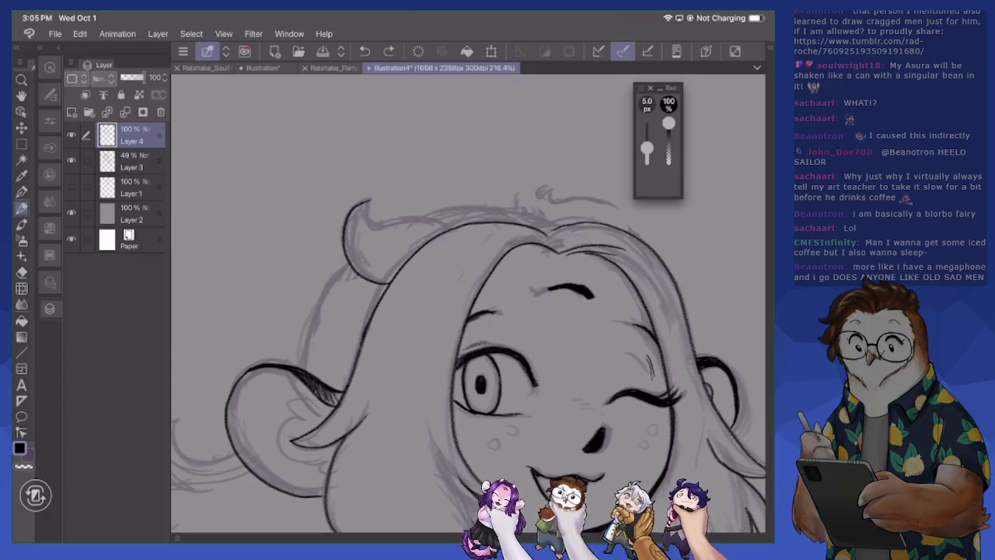
{"action": "mouse_move", "coordinate": [370, 199]}
{"action": "left_mouse_down"}
{"action": "mouse_move", "coordinate": [370, 230]}
{"action": "mouse_move", "coordinate": [450, 227]}
{"action": "left_mouse_up"}
{"action": "key", "text": "e"}
{"action": "mouse_move", "coordinate": [361, 204]}
{"action": "left_mouse_down"}
{"action": "mouse_move", "coordinate": [370, 199]}
{"action": "mouse_move", "coordinate": [364, 232]}
{"action": "mouse_move", "coordinate": [378, 233]}
{"action": "left_mouse_up"}
Trace the small and top hair tufts in dark ink, adding a left-edge line
{"action": "key", "text": "p"}
{"action": "mouse_move", "coordinate": [537, 216]}
{"action": "left_mouse_down"}
{"action": "mouse_move", "coordinate": [548, 190]}
{"action": "mouse_move", "coordinate": [555, 209]}
{"action": "mouse_move", "coordinate": [600, 201]}
{"action": "mouse_move", "coordinate": [646, 245]}
{"action": "left_mouse_up"}
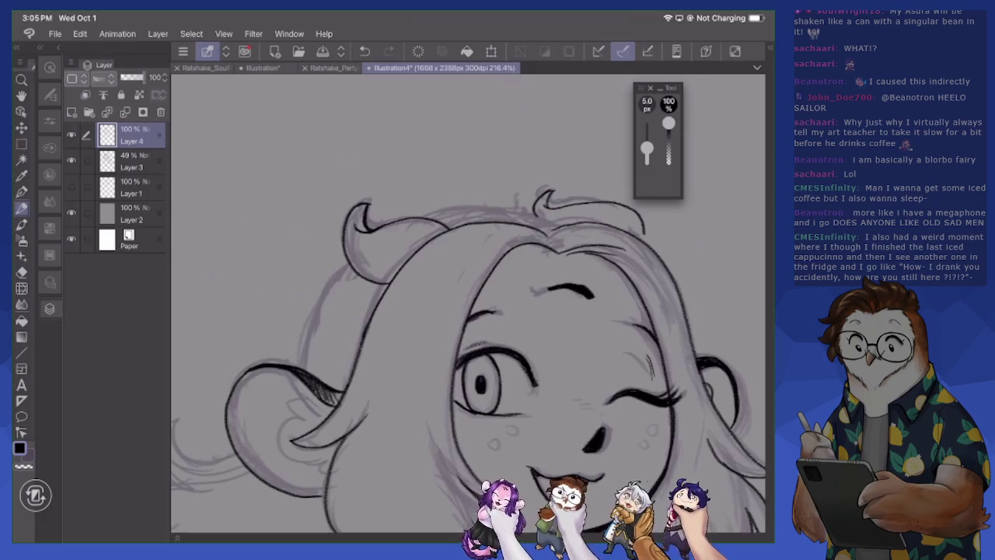
{"action": "left_click_drag", "start_coordinate": [545, 311], "coordinate": [420, 304]}
{"action": "mouse_move", "coordinate": [426, 213]}
{"action": "left_mouse_down"}
{"action": "mouse_move", "coordinate": [500, 213]}
{"action": "mouse_move", "coordinate": [511, 236]}
{"action": "left_mouse_up"}
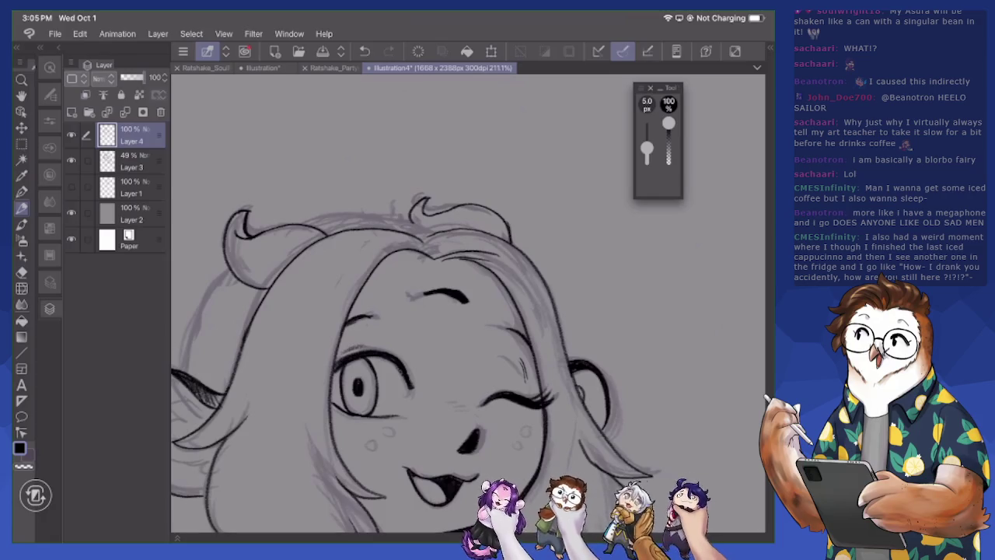
{"action": "mouse_move", "coordinate": [416, 204]}
{"action": "left_mouse_down"}
{"action": "mouse_move", "coordinate": [410, 219]}
{"action": "mouse_move", "coordinate": [473, 202]}
{"action": "left_mouse_up"}
{"action": "scroll", "coordinate": [466, 311], "scroll_direction": "down", "scroll_amount": 5}
Ink the ear top, the left and top hair outlines, and a small curl on the left hair
{"action": "scroll", "coordinate": [466, 311], "scroll_direction": "down", "scroll_amount": 3}
{"action": "scroll", "coordinate": [467, 311], "scroll_direction": "down", "scroll_amount": 1}
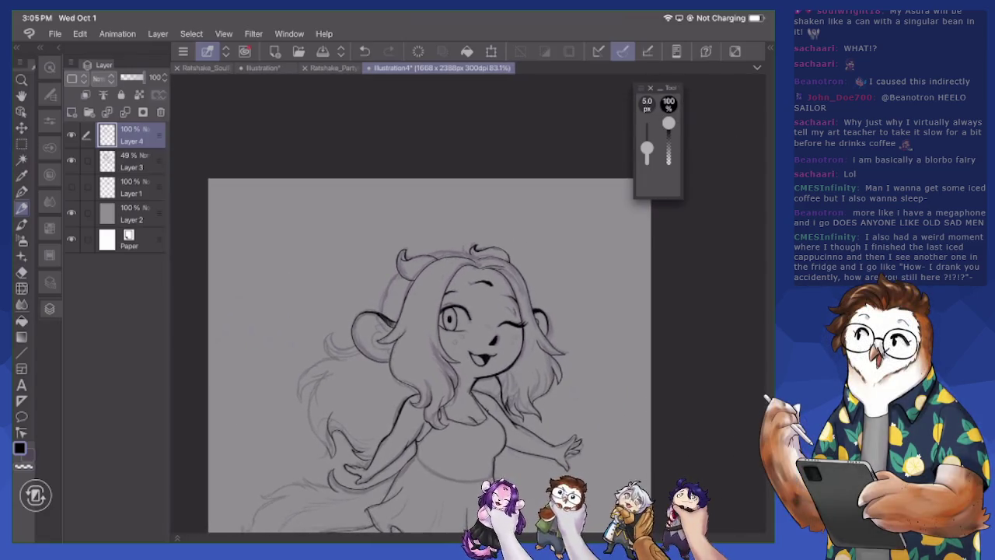
{"action": "scroll", "coordinate": [467, 349], "scroll_direction": "up", "scroll_amount": 2}
{"action": "scroll", "coordinate": [467, 350], "scroll_direction": "up", "scroll_amount": 2}
{"action": "scroll", "coordinate": [466, 350], "scroll_direction": "up", "scroll_amount": 1}
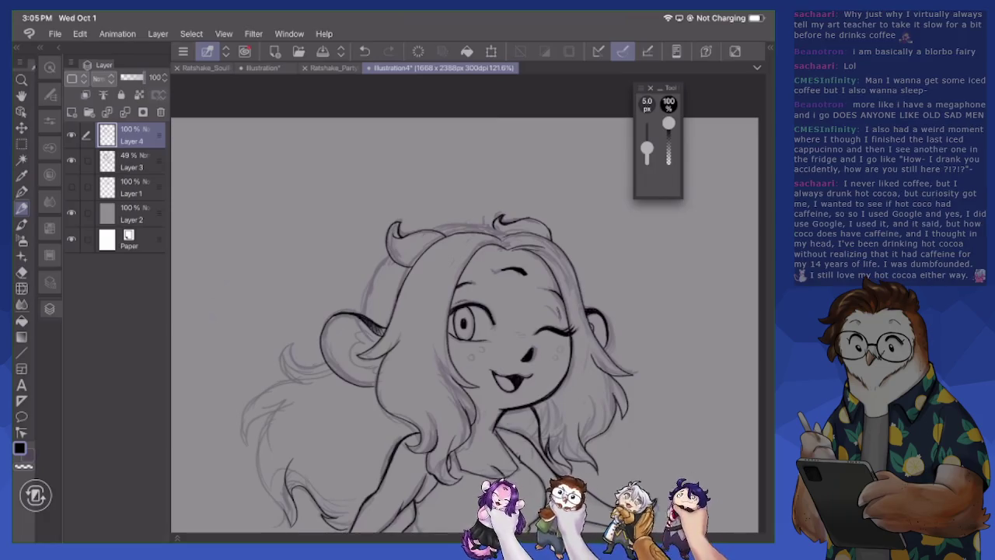
{"action": "key", "text": "e"}
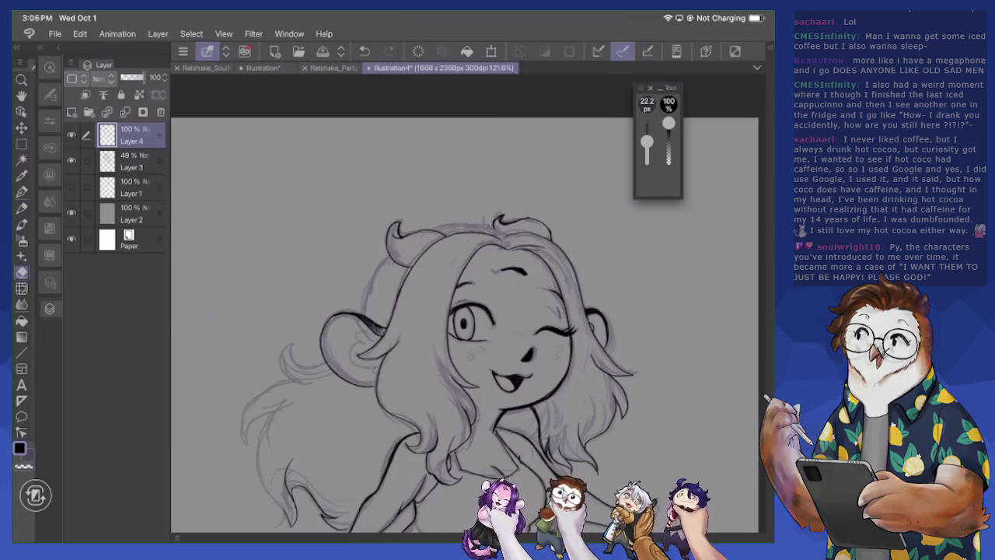
{"action": "scroll", "coordinate": [420, 300], "scroll_direction": "up", "scroll_amount": 3}
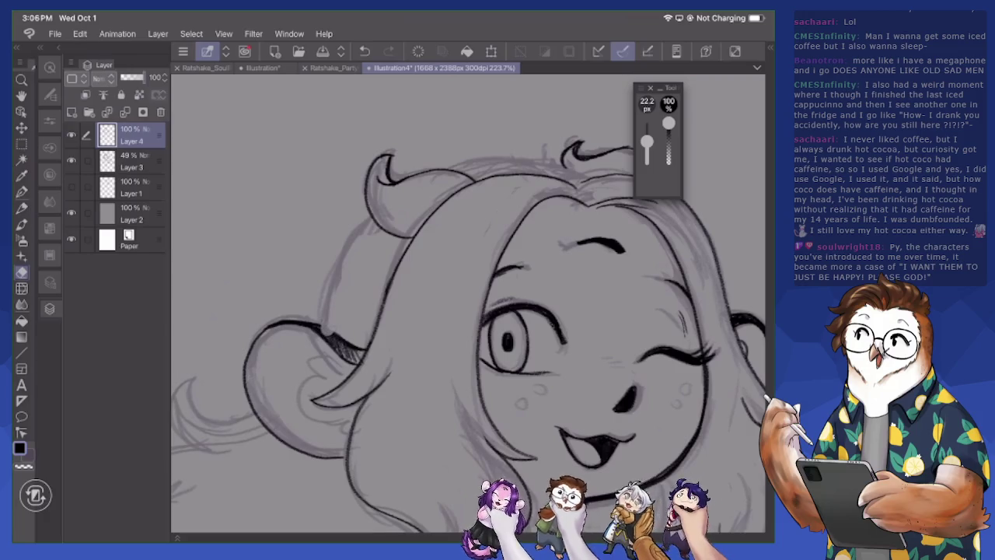
{"action": "key", "text": "p"}
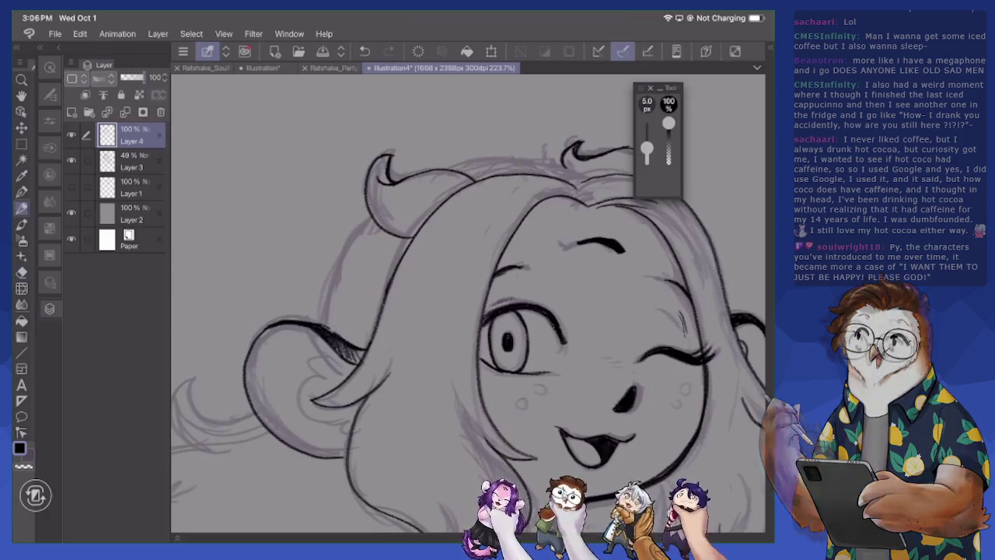
{"action": "mouse_move", "coordinate": [286, 319]}
{"action": "left_mouse_down"}
{"action": "mouse_move", "coordinate": [307, 317]}
{"action": "mouse_move", "coordinate": [370, 220]}
{"action": "mouse_move", "coordinate": [342, 260]}
{"action": "left_mouse_up"}
{"action": "left_click_drag", "start_coordinate": [367, 221], "coordinate": [323, 321]}
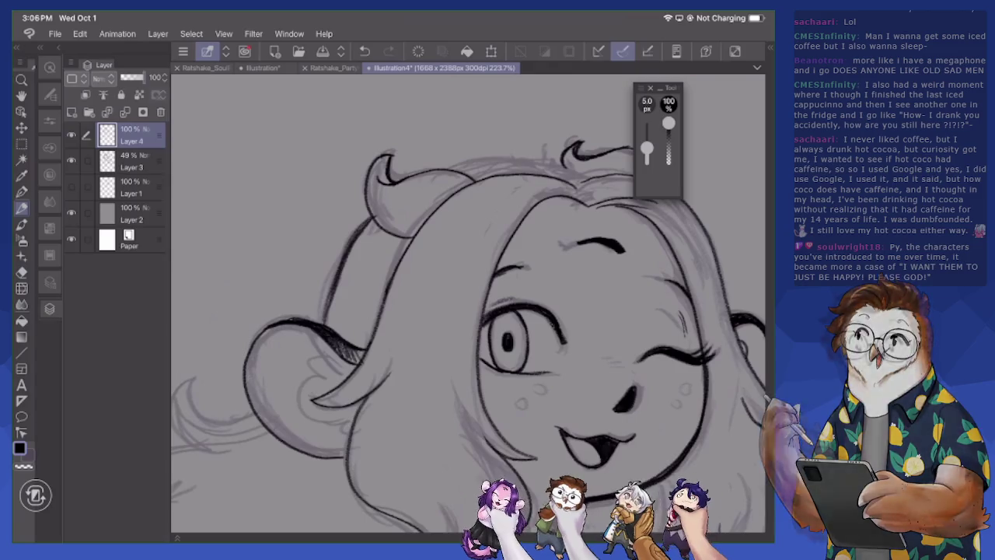
{"action": "left_click_drag", "start_coordinate": [481, 158], "coordinate": [561, 161]}
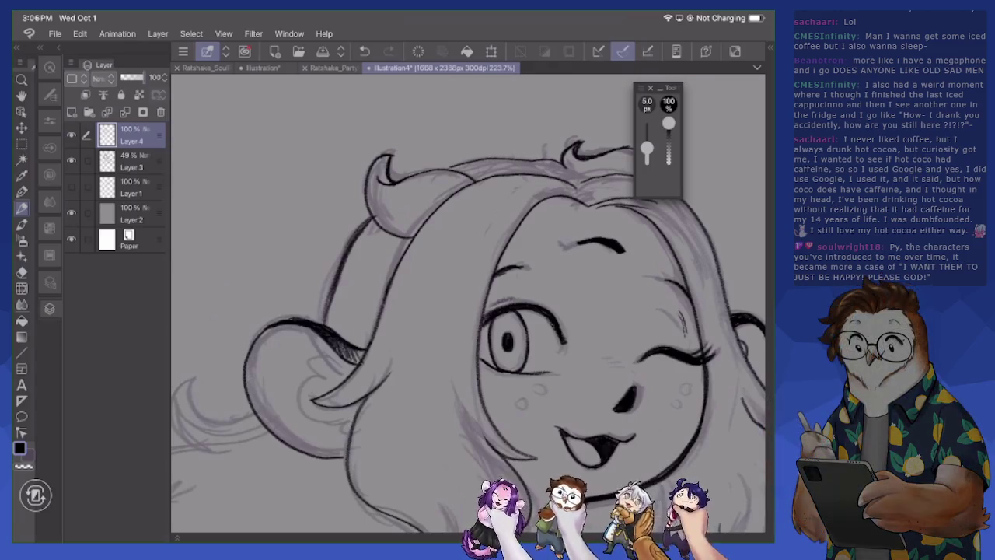
{"action": "scroll", "coordinate": [466, 303], "scroll_direction": "down", "scroll_amount": 3}
{"action": "mouse_move", "coordinate": [369, 295]}
{"action": "left_mouse_down"}
{"action": "mouse_move", "coordinate": [342, 279]}
{"action": "mouse_move", "coordinate": [355, 251]}
{"action": "mouse_move", "coordinate": [366, 259]}
{"action": "left_mouse_up"}
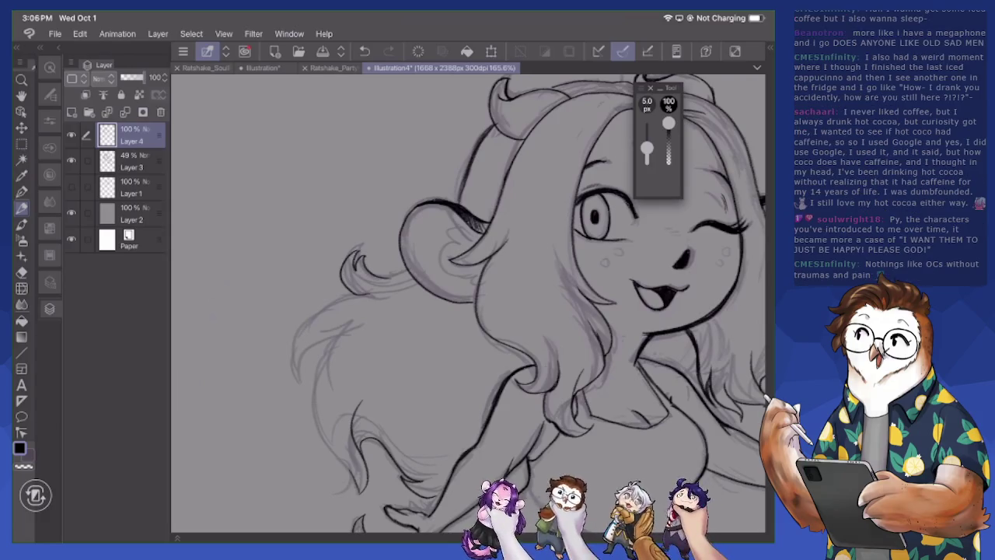
Ink the flowing hair outline with a hooked stroke, shoulder lines and lower hair curve
{"action": "left_click_drag", "start_coordinate": [466, 311], "coordinate": [565, 208]}
{"action": "mouse_move", "coordinate": [476, 190]}
{"action": "left_mouse_down"}
{"action": "mouse_move", "coordinate": [391, 241]}
{"action": "mouse_move", "coordinate": [396, 286]}
{"action": "mouse_move", "coordinate": [404, 256]}
{"action": "mouse_move", "coordinate": [455, 234]}
{"action": "left_mouse_up"}
{"action": "mouse_move", "coordinate": [414, 277]}
{"action": "left_mouse_down"}
{"action": "mouse_move", "coordinate": [430, 245]}
{"action": "mouse_move", "coordinate": [437, 348]}
{"action": "mouse_move", "coordinate": [454, 392]}
{"action": "left_mouse_up"}
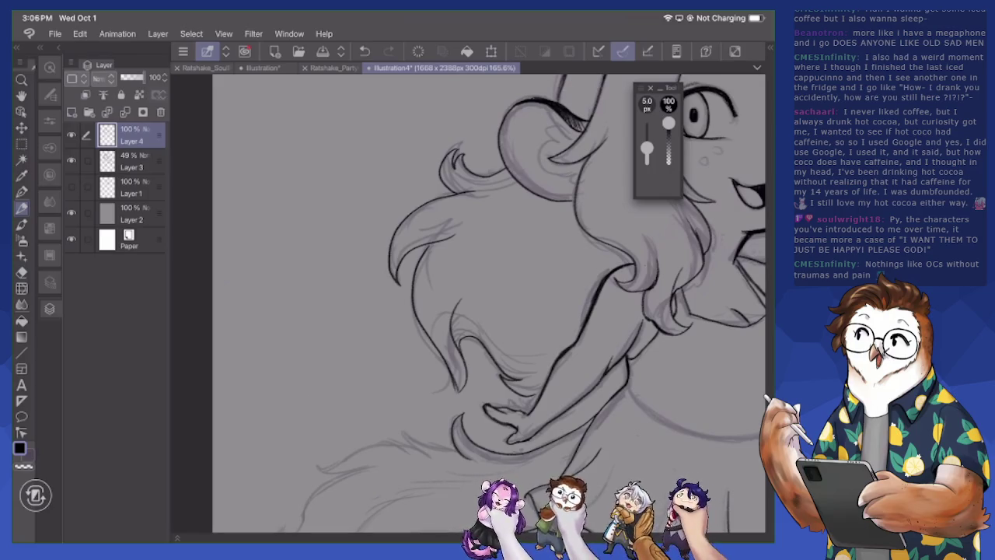
{"action": "left_click_drag", "start_coordinate": [434, 344], "coordinate": [465, 391]}
{"action": "key", "text": "e"}
{"action": "key", "text": "p"}
{"action": "left_click_drag", "start_coordinate": [463, 416], "coordinate": [463, 439]}
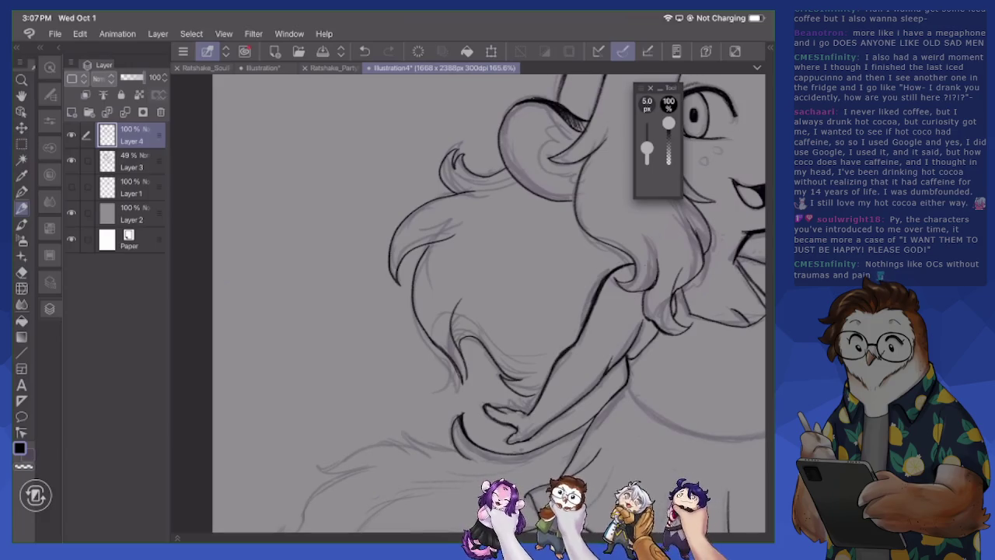
Add a small touch-up line to the hair on the left
{"action": "scroll", "coordinate": [490, 303], "scroll_direction": "down", "scroll_amount": 5}
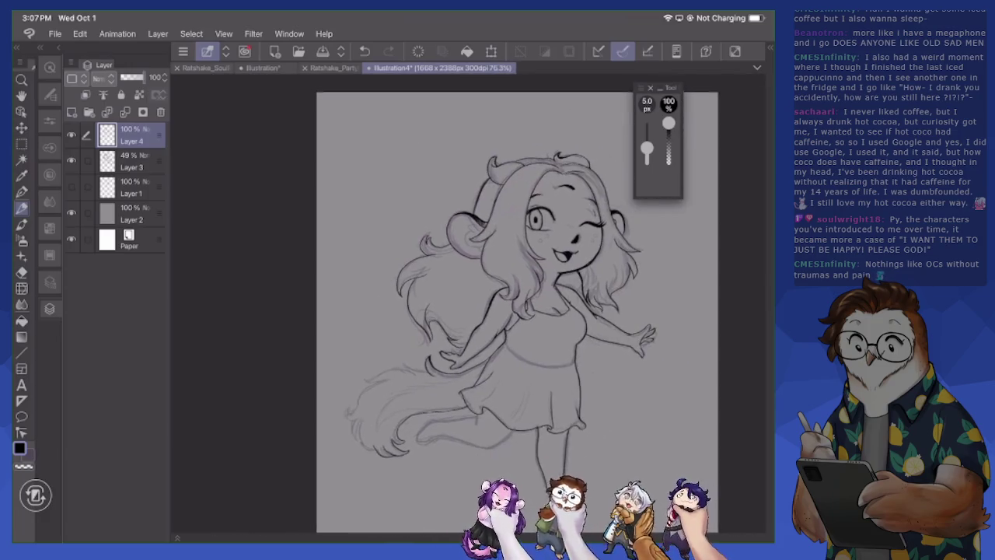
{"action": "scroll", "coordinate": [436, 303], "scroll_direction": "up", "scroll_amount": 1}
{"action": "scroll", "coordinate": [435, 304], "scroll_direction": "up", "scroll_amount": 2}
{"action": "scroll", "coordinate": [435, 303], "scroll_direction": "up", "scroll_amount": 2}
{"action": "scroll", "coordinate": [435, 304], "scroll_direction": "up", "scroll_amount": 1}
{"action": "key", "text": "e"}
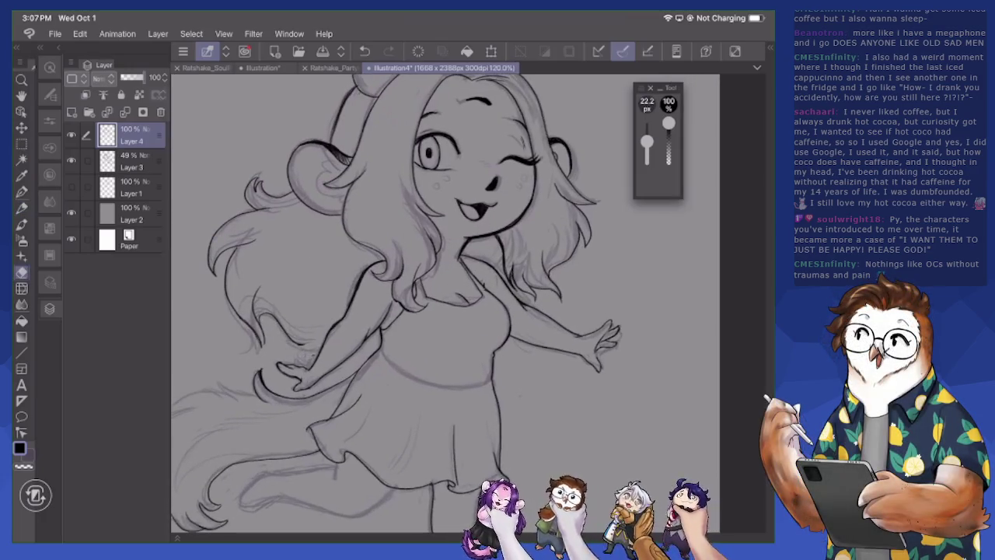
{"action": "key", "text": "p"}
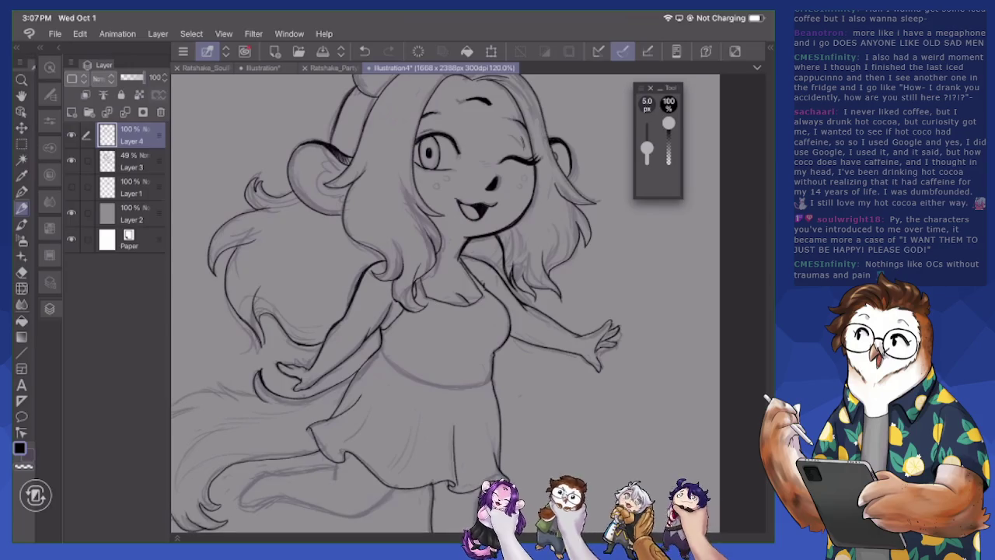
{"action": "left_click_drag", "start_coordinate": [285, 330], "coordinate": [308, 345]}
Add a short touch-up stroke and erase the stray lines around it
{"action": "key", "text": "e"}
{"action": "key", "text": "p"}
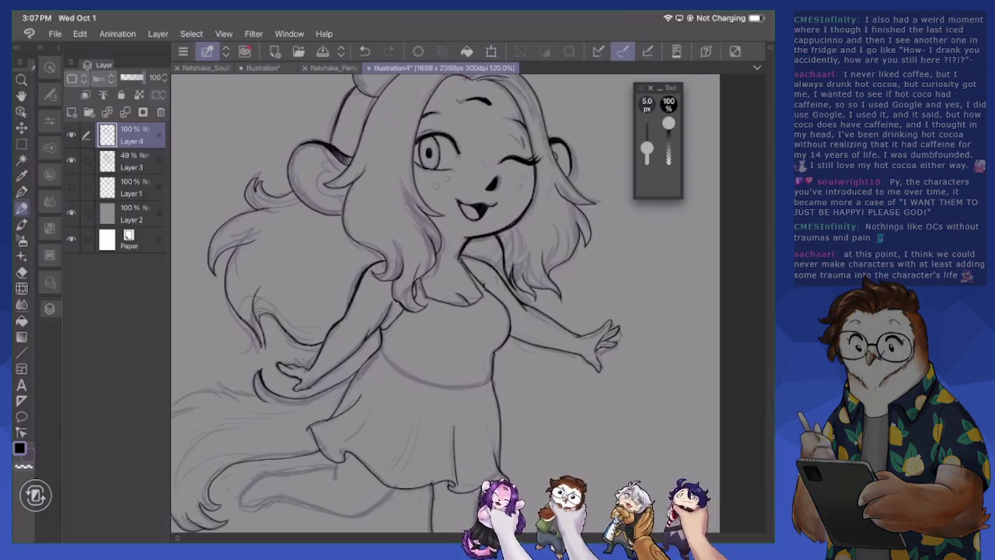
{"action": "mouse_move", "coordinate": [264, 329]}
{"action": "left_mouse_down"}
{"action": "mouse_move", "coordinate": [266, 351]}
{"action": "mouse_move", "coordinate": [256, 294]}
{"action": "left_mouse_up"}
{"action": "key", "text": "e"}
{"action": "key", "text": "p"}
{"action": "key", "text": "e"}
{"action": "left_click_drag", "start_coordinate": [261, 336], "coordinate": [258, 287]}
Ink the hair strand right of the face and add small strokes to the strands
{"action": "scroll", "coordinate": [398, 303], "scroll_direction": "down", "scroll_amount": 3}
{"action": "scroll", "coordinate": [508, 209], "scroll_direction": "up", "scroll_amount": 1}
{"action": "scroll", "coordinate": [509, 208], "scroll_direction": "up", "scroll_amount": 1}
{"action": "scroll", "coordinate": [508, 208], "scroll_direction": "up", "scroll_amount": 1}
{"action": "scroll", "coordinate": [508, 208], "scroll_direction": "up", "scroll_amount": 1}
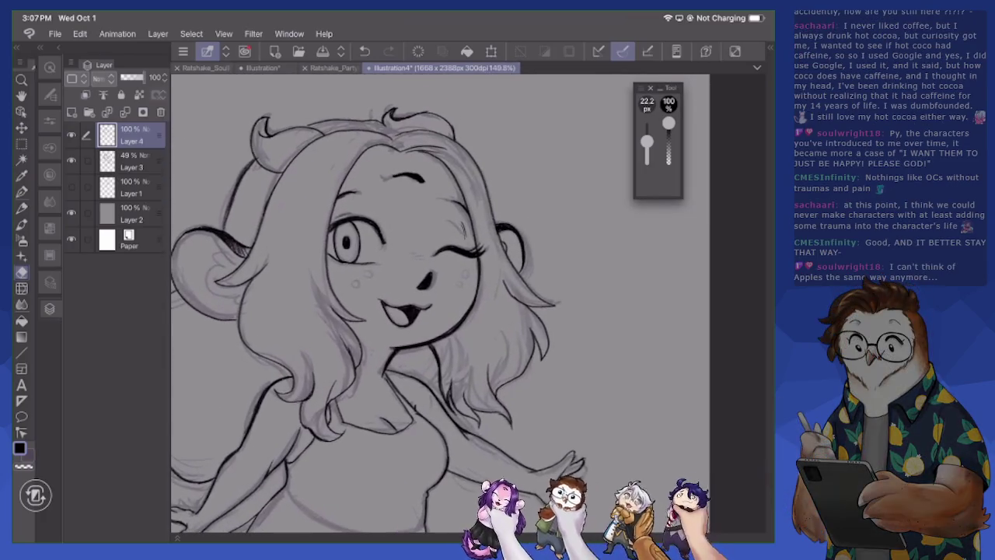
{"action": "key", "text": "p"}
{"action": "left_click_drag", "start_coordinate": [453, 176], "coordinate": [478, 284]}
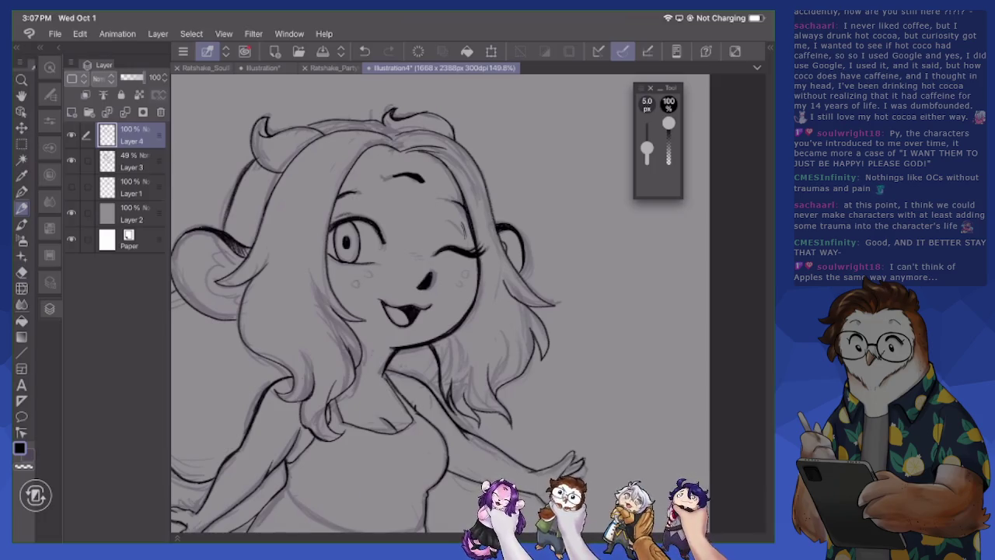
{"action": "left_click_drag", "start_coordinate": [433, 152], "coordinate": [464, 198]}
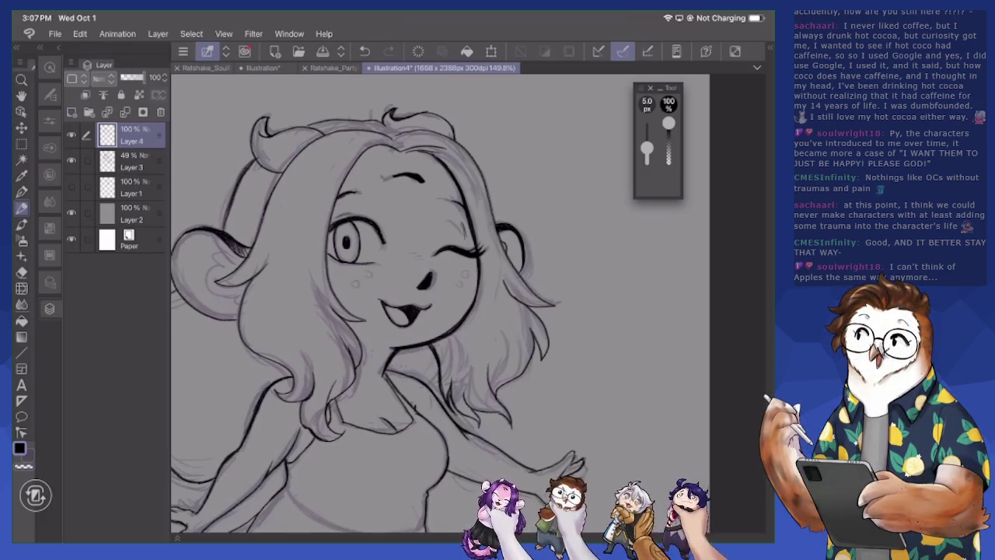
Pan and zoom the view down to the skirt
{"action": "scroll", "coordinate": [440, 303], "scroll_direction": "down", "scroll_amount": 3}
{"action": "left_click_drag", "start_coordinate": [440, 389], "coordinate": [440, 194]}
{"action": "scroll", "coordinate": [440, 303], "scroll_direction": "up", "scroll_amount": 3}
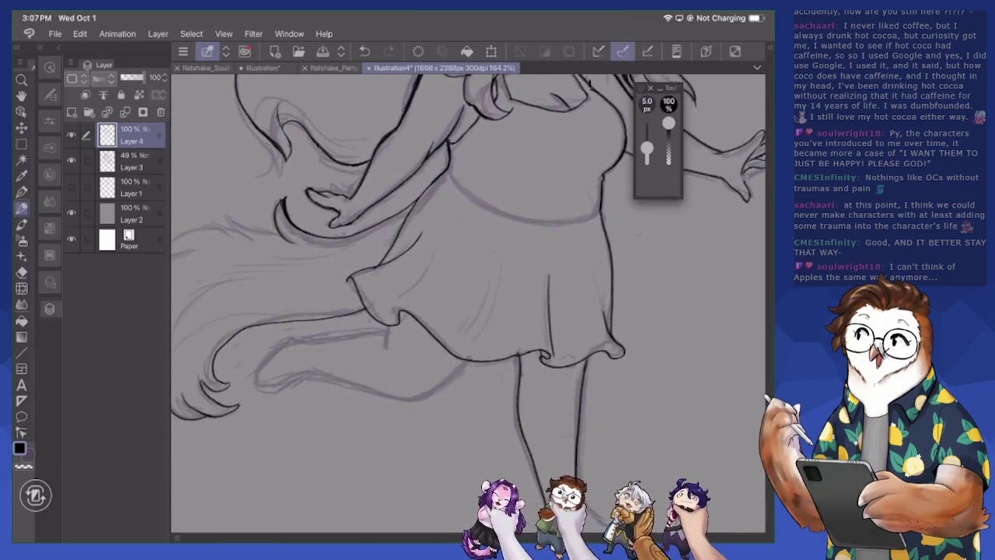
{"action": "scroll", "coordinate": [467, 303], "scroll_direction": "down", "scroll_amount": 3}
{"action": "scroll", "coordinate": [436, 195], "scroll_direction": "up", "scroll_amount": 4}
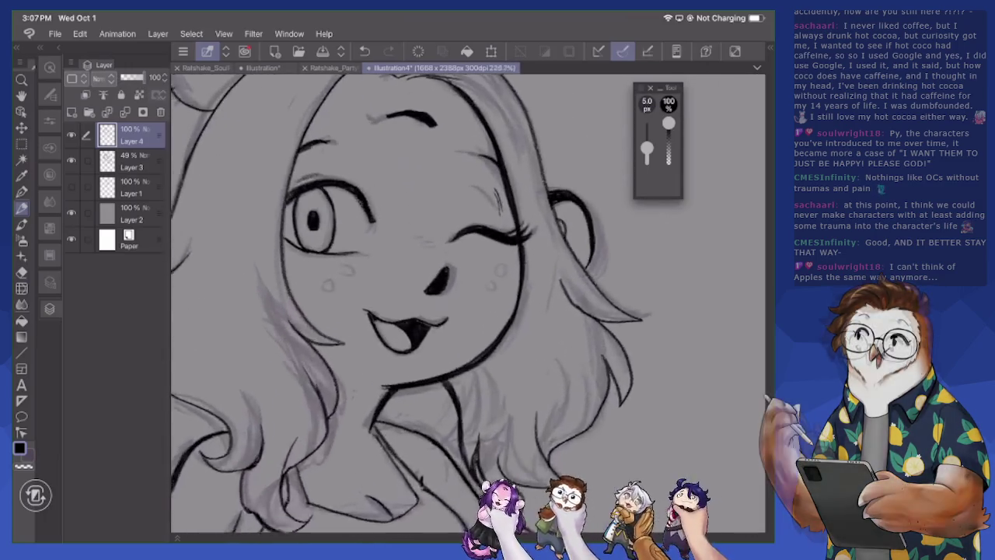
Draw small freckles on both the left and right cheeks
{"action": "scroll", "coordinate": [466, 303], "scroll_direction": "up", "scroll_amount": 2}
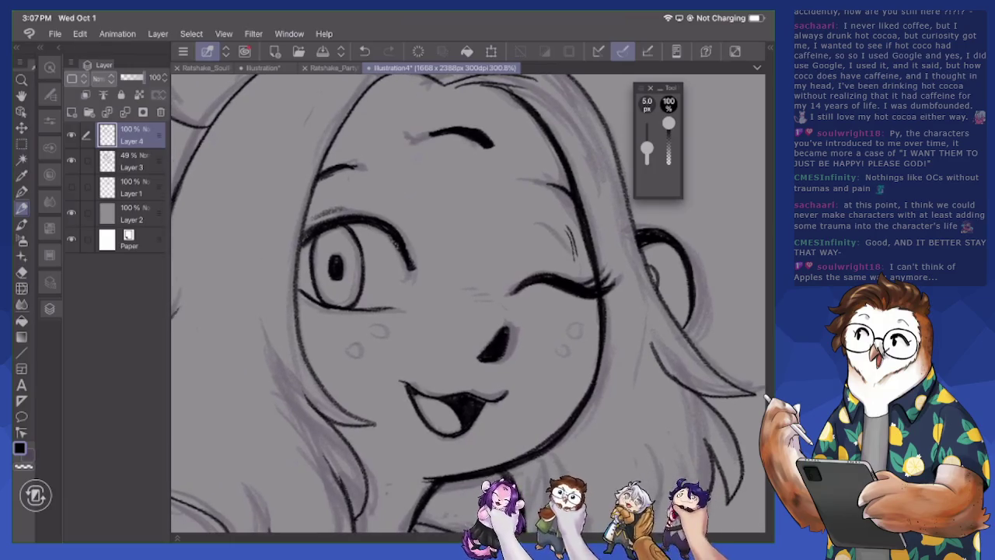
{"action": "mouse_move", "coordinate": [569, 337]}
{"action": "left_mouse_down"}
{"action": "mouse_move", "coordinate": [588, 323]}
{"action": "mouse_move", "coordinate": [551, 317]}
{"action": "left_mouse_up"}
{"action": "mouse_move", "coordinate": [314, 326]}
{"action": "left_mouse_down"}
{"action": "mouse_move", "coordinate": [339, 349]}
{"action": "mouse_move", "coordinate": [360, 329]}
{"action": "mouse_move", "coordinate": [347, 336]}
{"action": "left_mouse_up"}
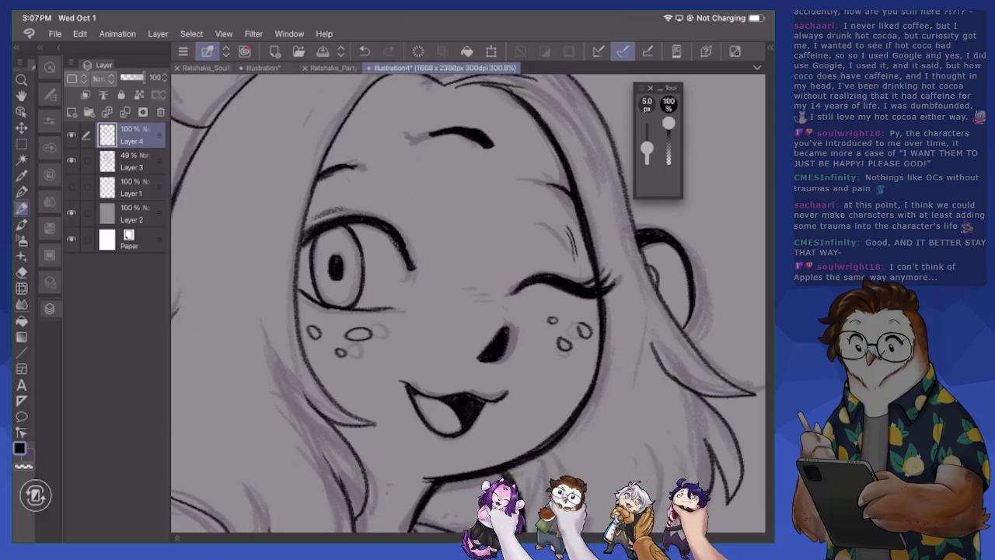
{"action": "left_click_drag", "start_coordinate": [587, 349], "coordinate": [585, 351]}
{"action": "left_click_drag", "start_coordinate": [374, 346], "coordinate": [310, 355]}
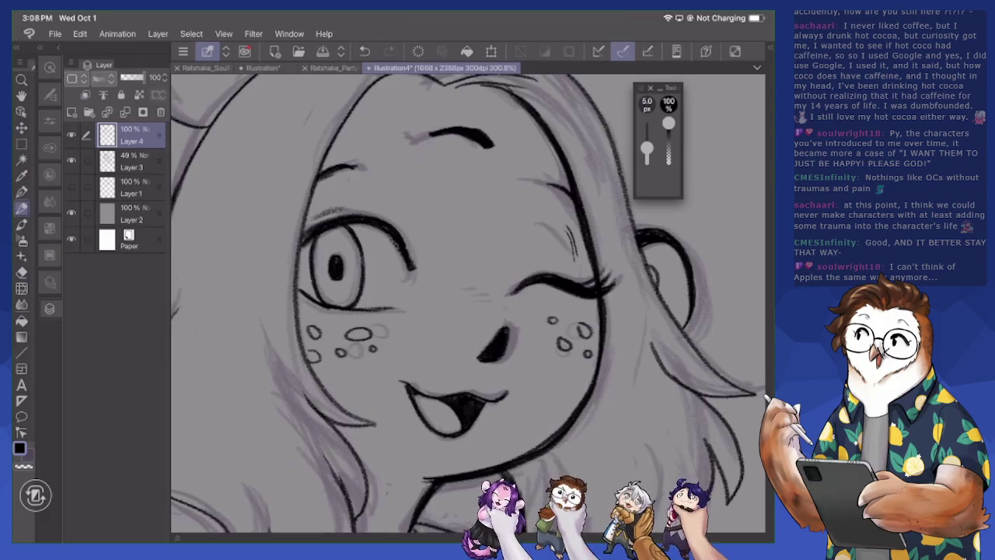
Erase stray strokes at the top of the hair and redraw a cleaner hair line
{"action": "scroll", "coordinate": [467, 303], "scroll_direction": "down", "scroll_amount": 5}
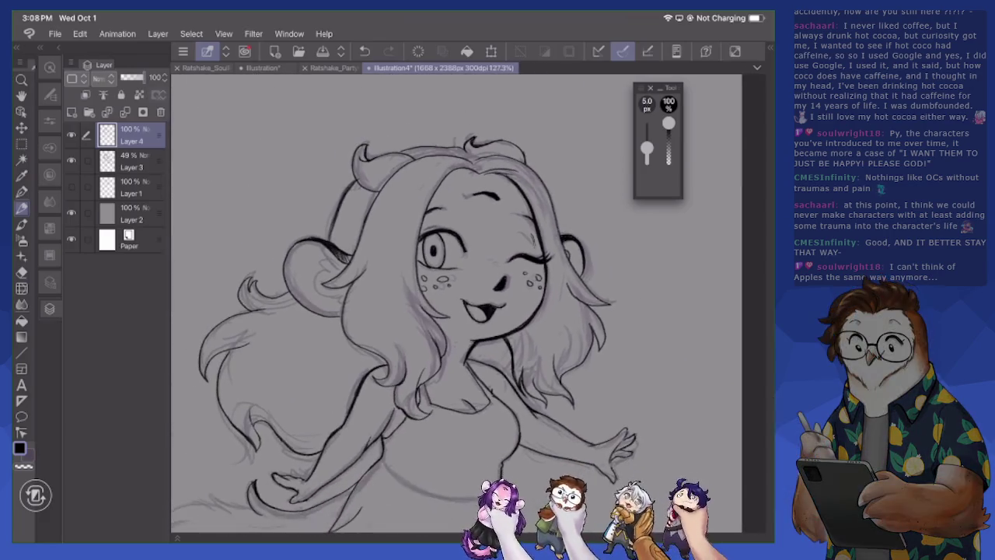
{"action": "scroll", "coordinate": [576, 249], "scroll_direction": "up", "scroll_amount": 2}
{"action": "key", "text": "e"}
{"action": "mouse_move", "coordinate": [404, 169]}
{"action": "left_mouse_down"}
{"action": "mouse_move", "coordinate": [417, 185]}
{"action": "mouse_move", "coordinate": [484, 178]}
{"action": "mouse_move", "coordinate": [501, 209]}
{"action": "left_mouse_up"}
{"action": "key", "text": "p"}
{"action": "mouse_move", "coordinate": [396, 181]}
{"action": "left_mouse_down"}
{"action": "mouse_move", "coordinate": [413, 171]}
{"action": "mouse_move", "coordinate": [437, 185]}
{"action": "mouse_move", "coordinate": [473, 179]}
{"action": "mouse_move", "coordinate": [497, 215]}
{"action": "left_mouse_up"}
{"action": "key", "text": "e"}
{"action": "left_click_drag", "start_coordinate": [459, 183], "coordinate": [481, 190]}
{"action": "key", "text": "p"}
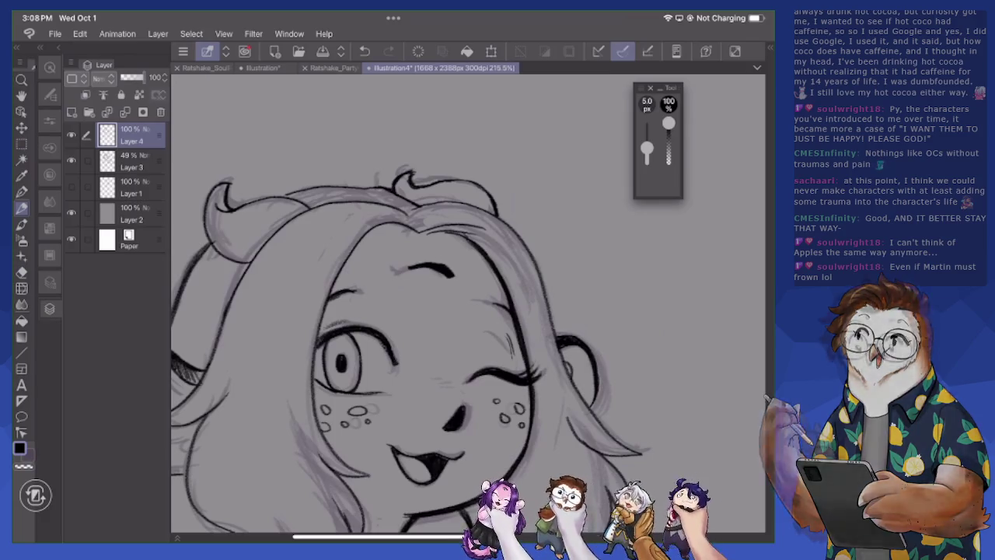
{"action": "scroll", "coordinate": [467, 303], "scroll_direction": "up", "scroll_amount": 3}
{"action": "scroll", "coordinate": [466, 304], "scroll_direction": "down", "scroll_amount": 3}
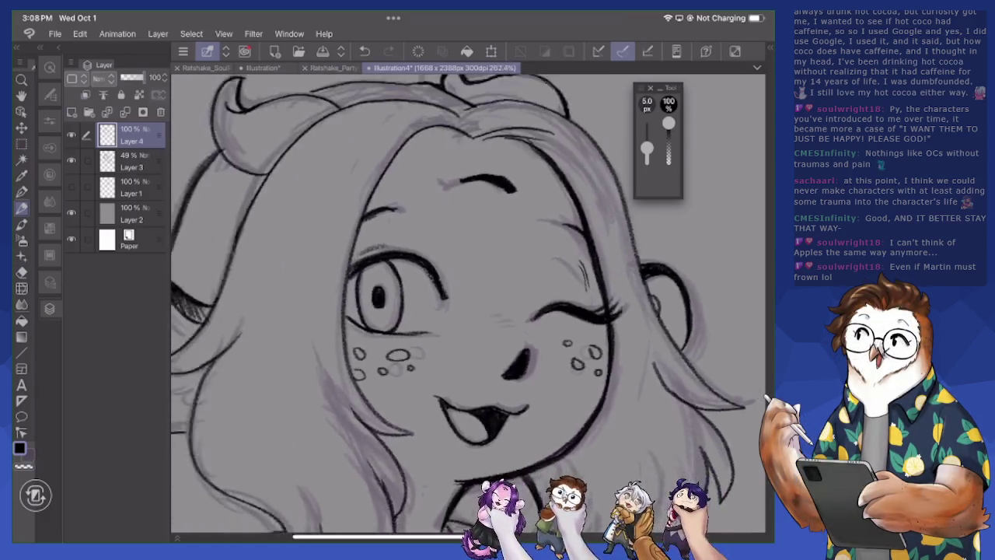
{"action": "scroll", "coordinate": [466, 303], "scroll_direction": "down", "scroll_amount": 2}
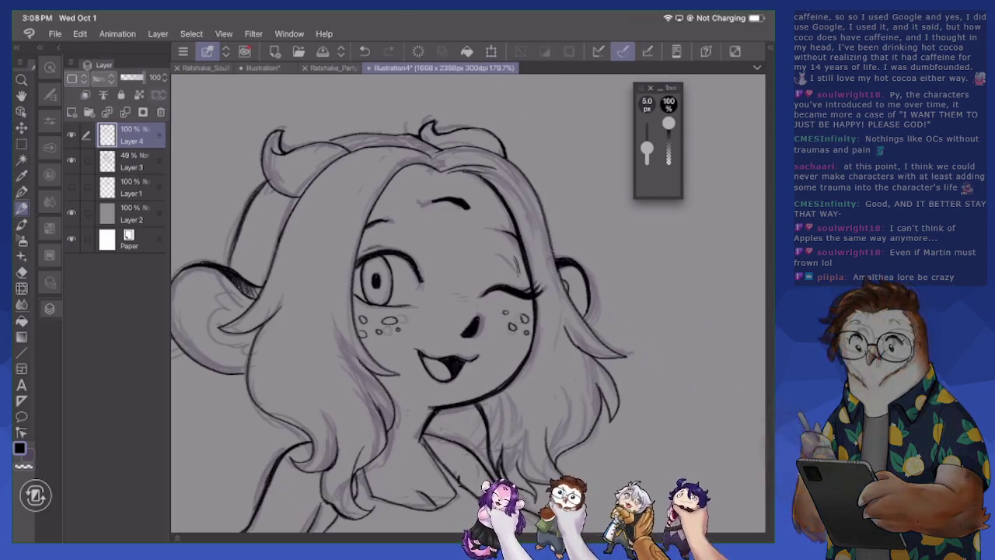
{"action": "scroll", "coordinate": [467, 311], "scroll_direction": "up", "scroll_amount": 3}
{"action": "left_click_drag", "start_coordinate": [467, 311], "coordinate": [451, 297]}
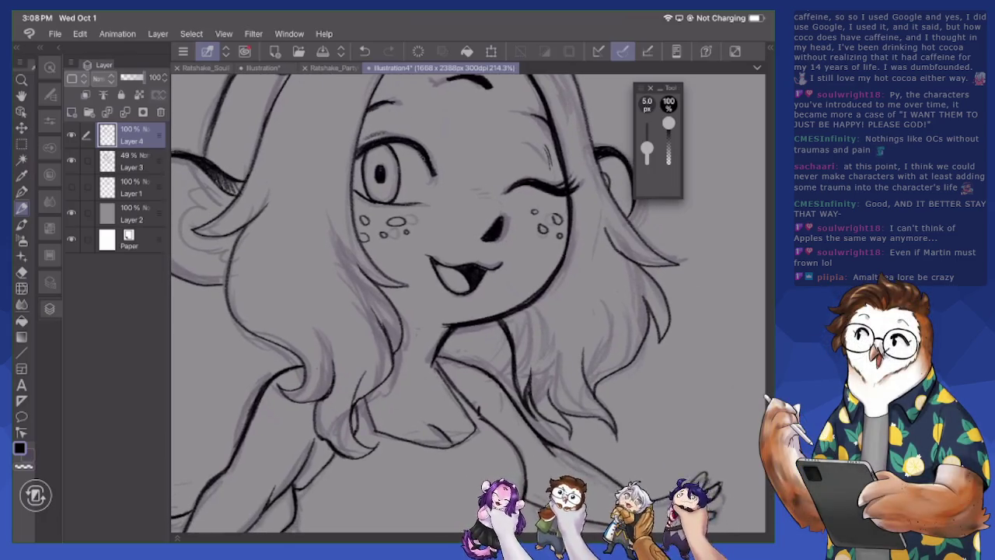
{"action": "scroll", "coordinate": [467, 303], "scroll_direction": "down", "scroll_amount": 3}
{"action": "scroll", "coordinate": [467, 303], "scroll_direction": "down", "scroll_amount": 3}
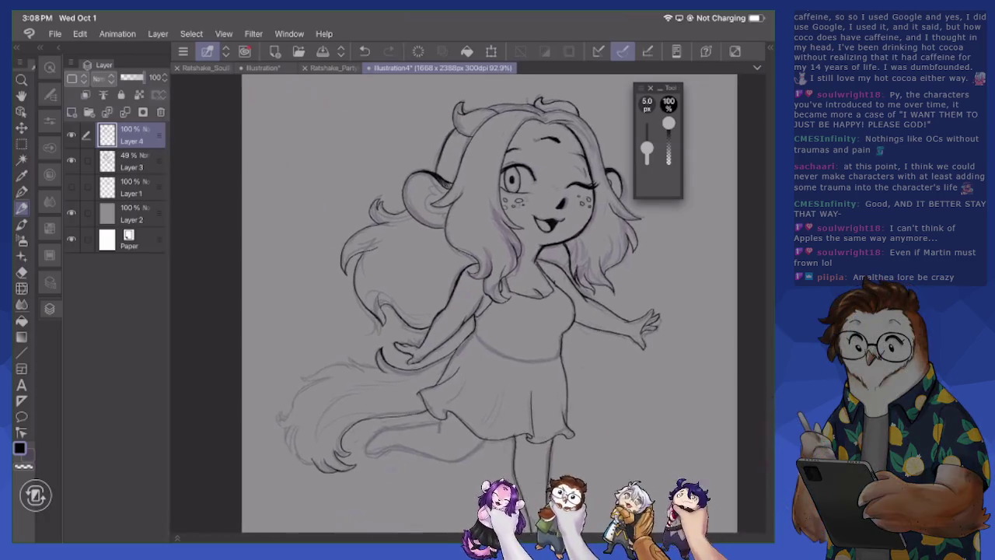
Ink the claw strokes on the kicked-up foot and erase their overshooting ends
{"action": "scroll", "coordinate": [373, 389], "scroll_direction": "up", "scroll_amount": 3}
{"action": "scroll", "coordinate": [373, 388], "scroll_direction": "up", "scroll_amount": 2}
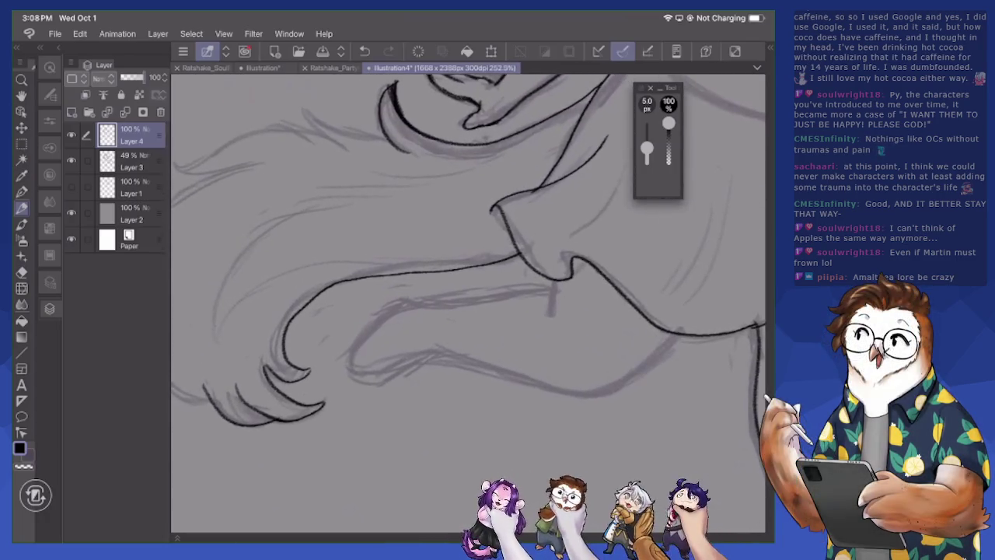
{"action": "mouse_move", "coordinate": [265, 373]}
{"action": "left_mouse_down"}
{"action": "mouse_move", "coordinate": [330, 402]}
{"action": "mouse_move", "coordinate": [260, 420]}
{"action": "left_mouse_up"}
{"action": "key", "text": "e"}
{"action": "mouse_move", "coordinate": [328, 399]}
{"action": "left_mouse_down"}
{"action": "mouse_move", "coordinate": [318, 406]}
{"action": "mouse_move", "coordinate": [270, 384]}
{"action": "mouse_move", "coordinate": [264, 367]}
{"action": "mouse_move", "coordinate": [315, 400]}
{"action": "left_mouse_up"}
{"action": "key", "text": "p"}
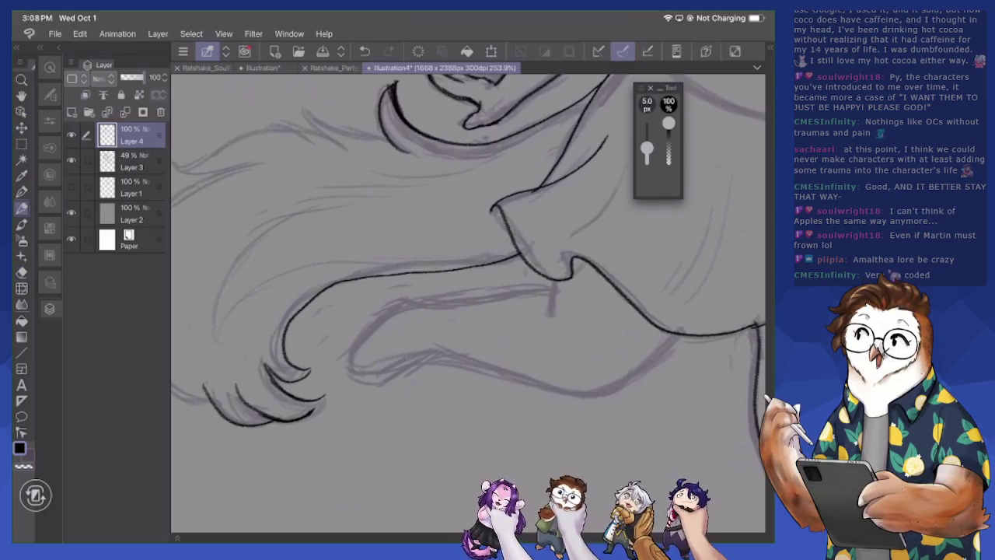
{"action": "scroll", "coordinate": [466, 304], "scroll_direction": "down", "scroll_amount": 3}
{"action": "scroll", "coordinate": [466, 303], "scroll_direction": "down", "scroll_amount": 3}
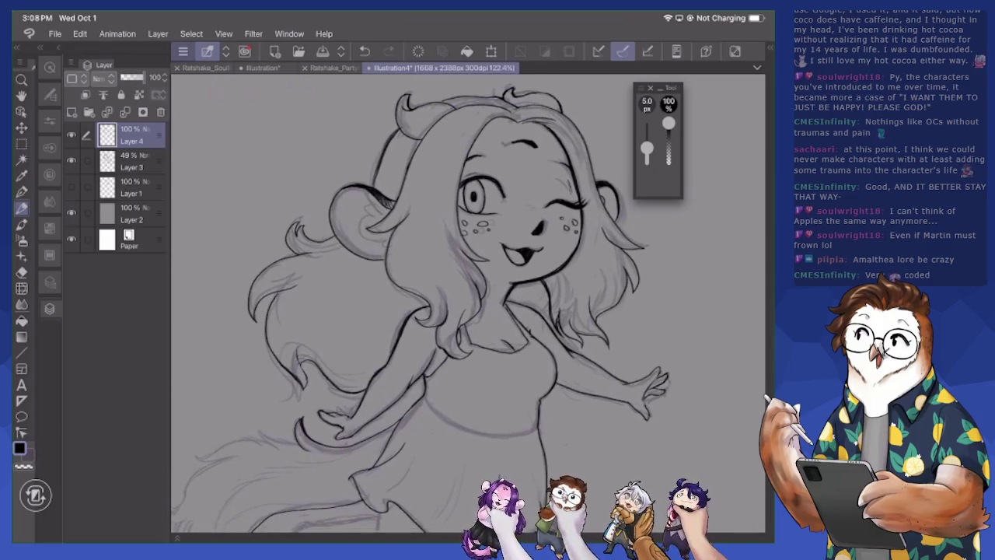
Open the File > Recent list and close it without opening anything
{"action": "left_click", "coordinate": [183, 51]}
{"action": "left_click", "coordinate": [203, 118]}
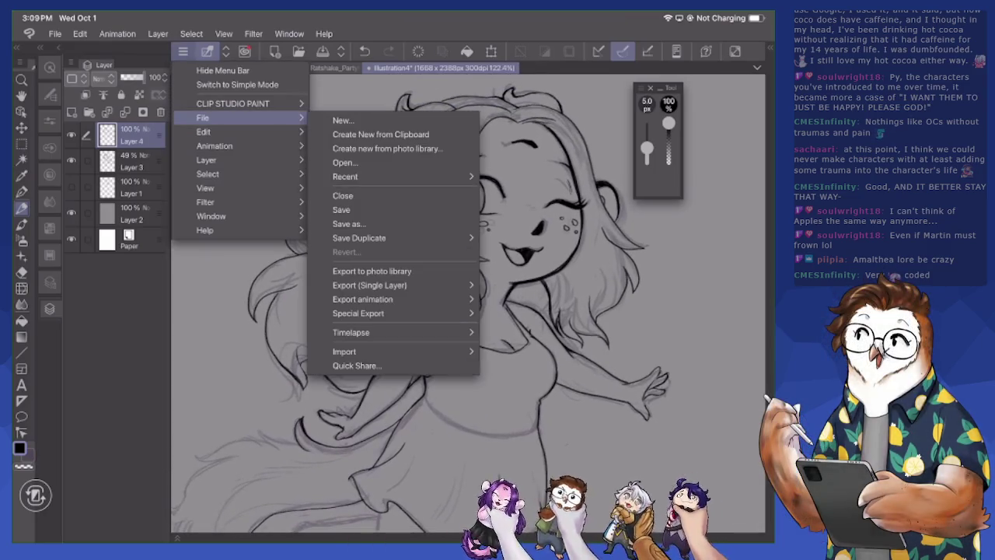
{"action": "left_click", "coordinate": [345, 176]}
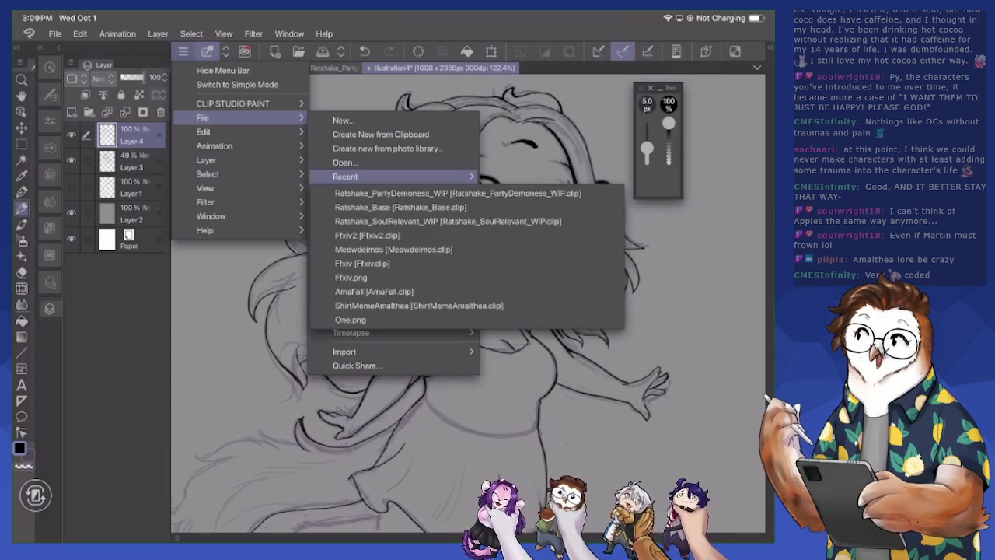
{"action": "left_click", "coordinate": [448, 221]}
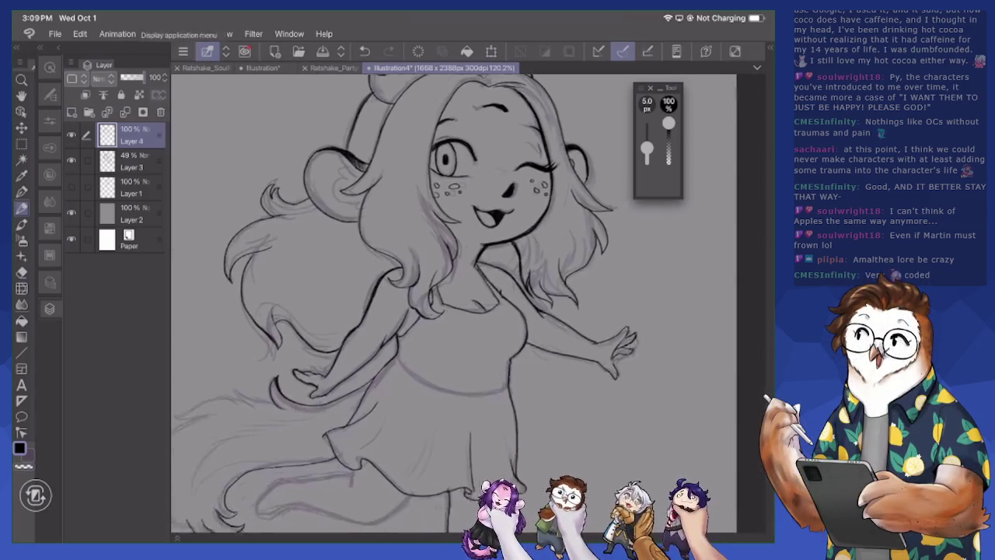
{"action": "scroll", "coordinate": [455, 300], "scroll_direction": "up", "scroll_amount": 2}
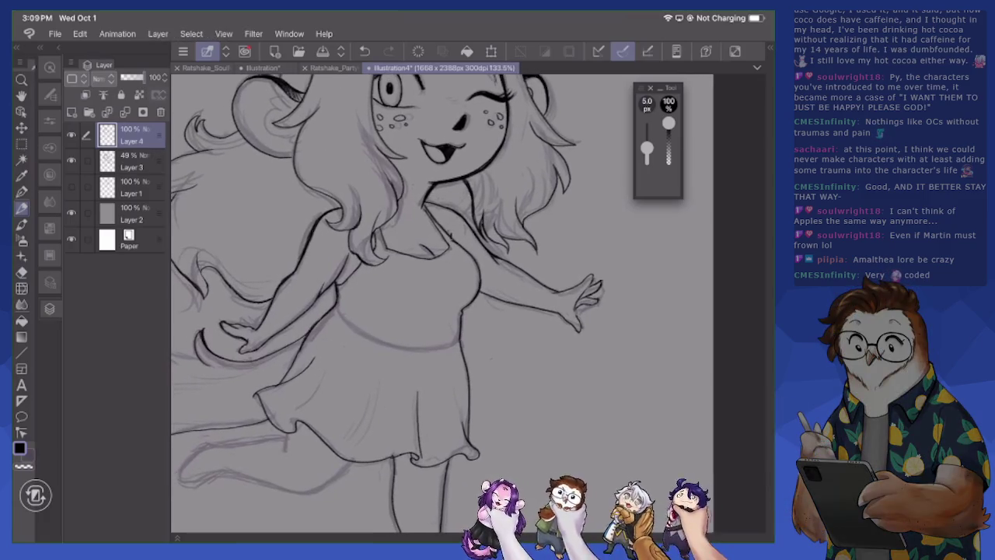
Zoom in on the face and add short lash strokes under the winking eye
{"action": "scroll", "coordinate": [439, 304], "scroll_direction": "up", "scroll_amount": 5}
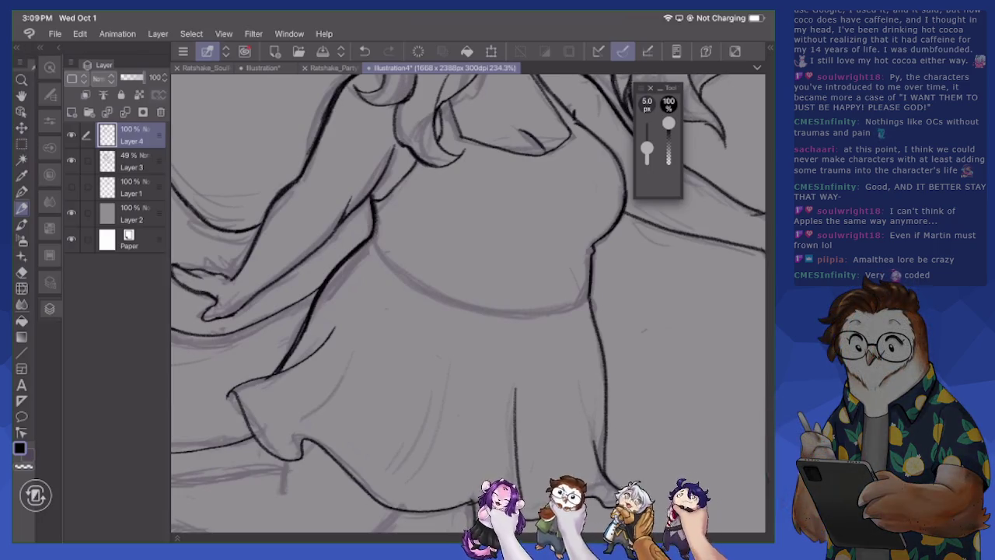
{"action": "scroll", "coordinate": [468, 303], "scroll_direction": "down", "scroll_amount": 3}
{"action": "scroll", "coordinate": [469, 303], "scroll_direction": "down", "scroll_amount": 3}
{"action": "scroll", "coordinate": [469, 303], "scroll_direction": "down", "scroll_amount": 3}
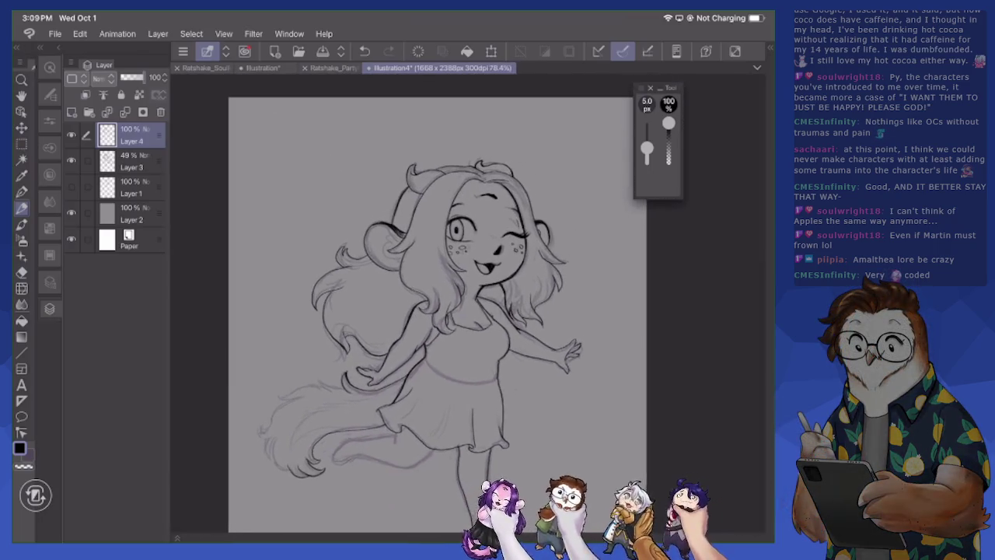
{"action": "scroll", "coordinate": [469, 303], "scroll_direction": "up", "scroll_amount": 2}
{"action": "scroll", "coordinate": [469, 303], "scroll_direction": "up", "scroll_amount": 2}
{"action": "scroll", "coordinate": [469, 303], "scroll_direction": "up", "scroll_amount": 2}
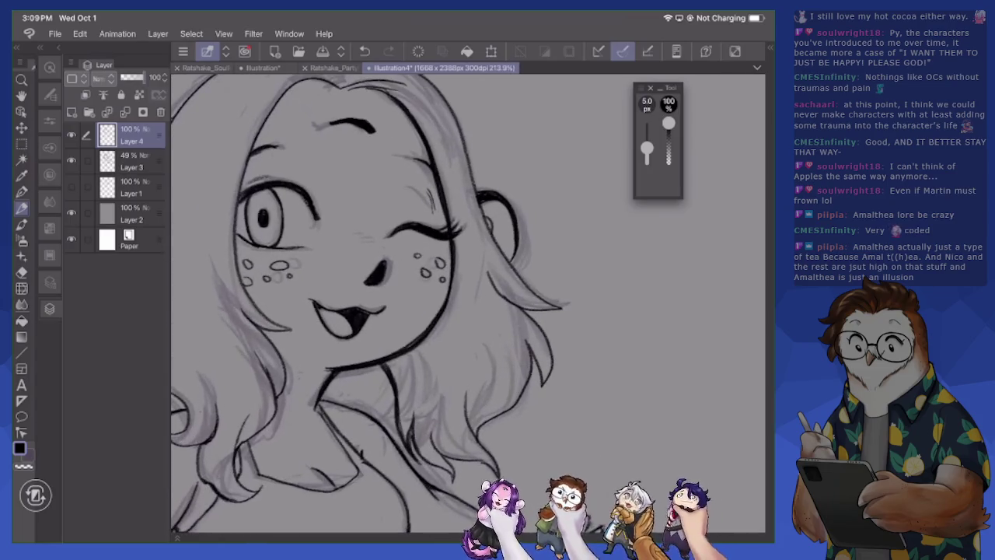
{"action": "left_click_drag", "start_coordinate": [402, 232], "coordinate": [464, 237]}
Ink a fresh line along the left cheek with the pen
{"action": "key", "text": "e"}
{"action": "key", "text": "p"}
{"action": "scroll", "coordinate": [467, 303], "scroll_direction": "up", "scroll_amount": 2}
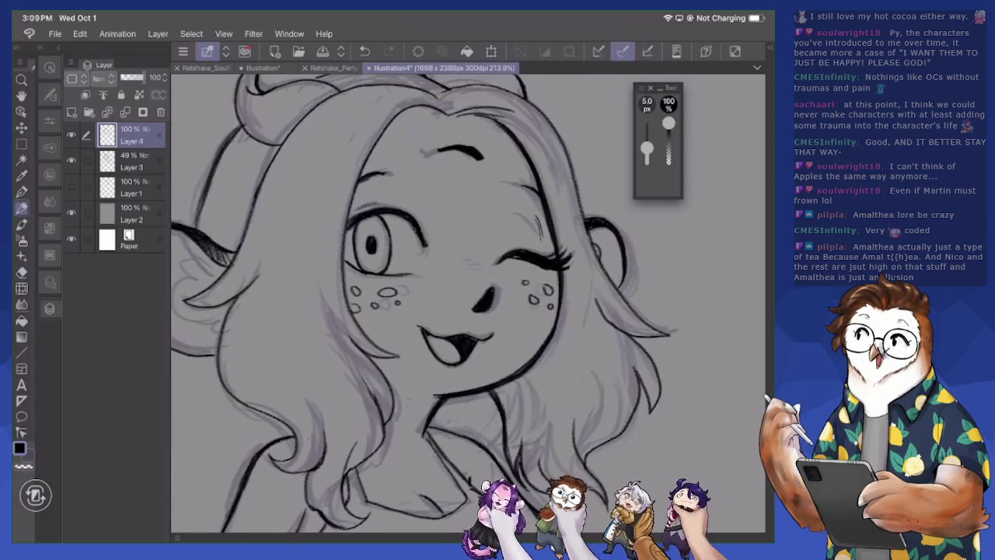
{"action": "left_click_drag", "start_coordinate": [302, 277], "coordinate": [322, 339]}
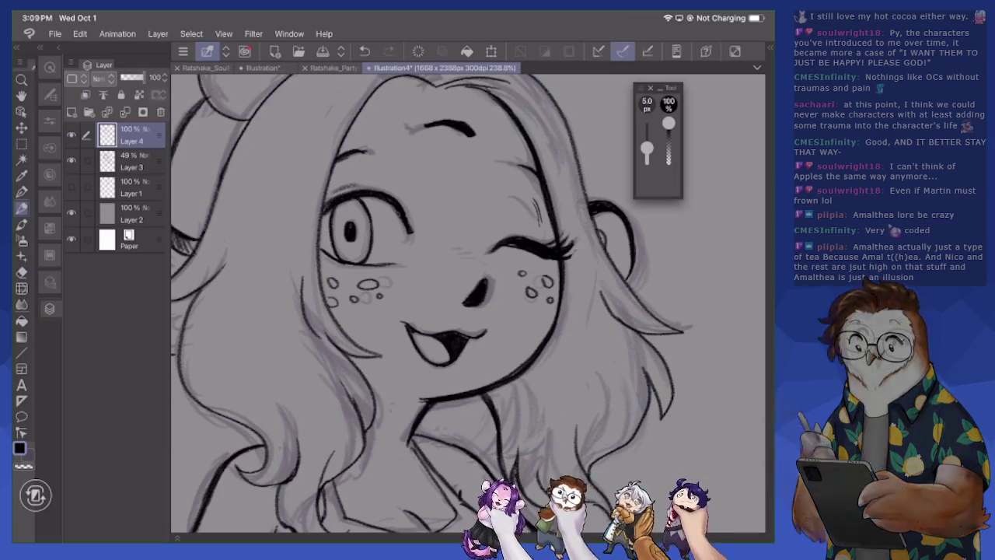
Bring up the File > Open browser and navigate to On My iPad > Clip Studio
{"action": "key", "text": "e"}
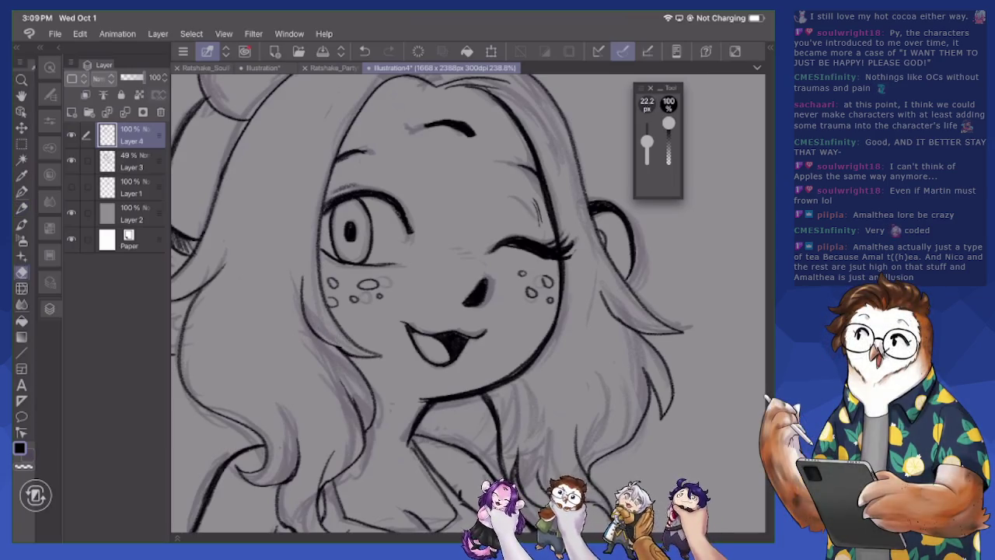
{"action": "left_click", "coordinate": [183, 51]}
{"action": "left_click", "coordinate": [202, 118]}
{"action": "left_click", "coordinate": [342, 160]}
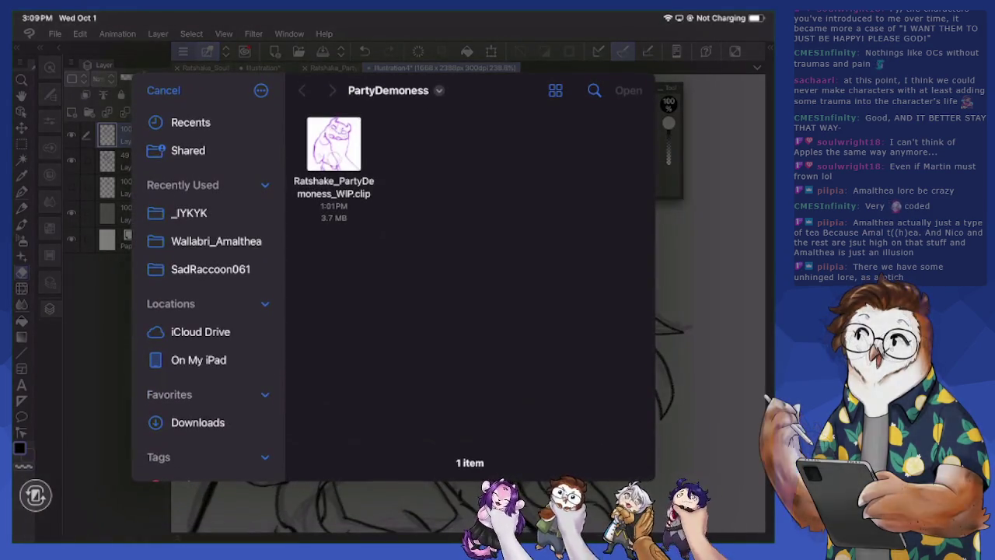
{"action": "left_click", "coordinate": [217, 242]}
{"action": "left_click", "coordinate": [190, 122]}
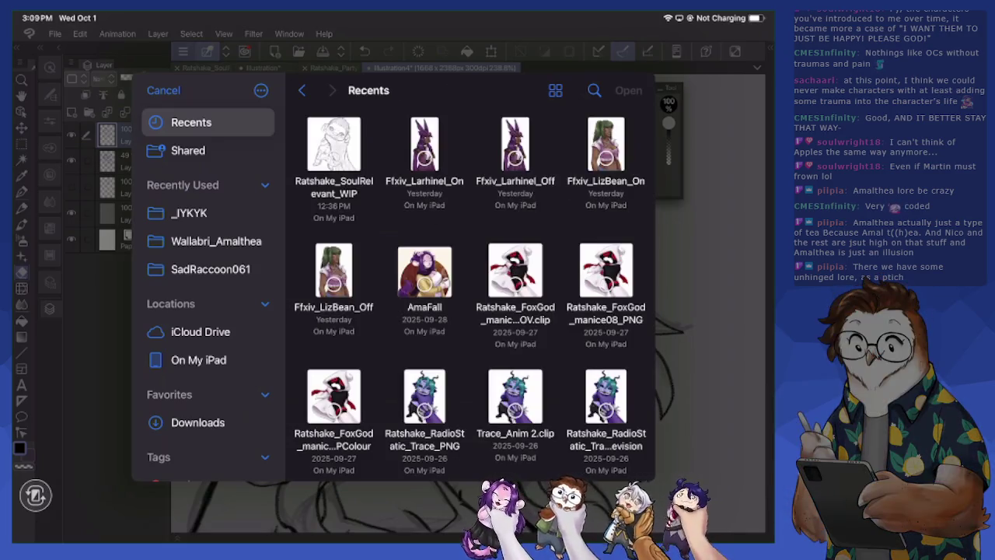
{"action": "left_click", "coordinate": [198, 360]}
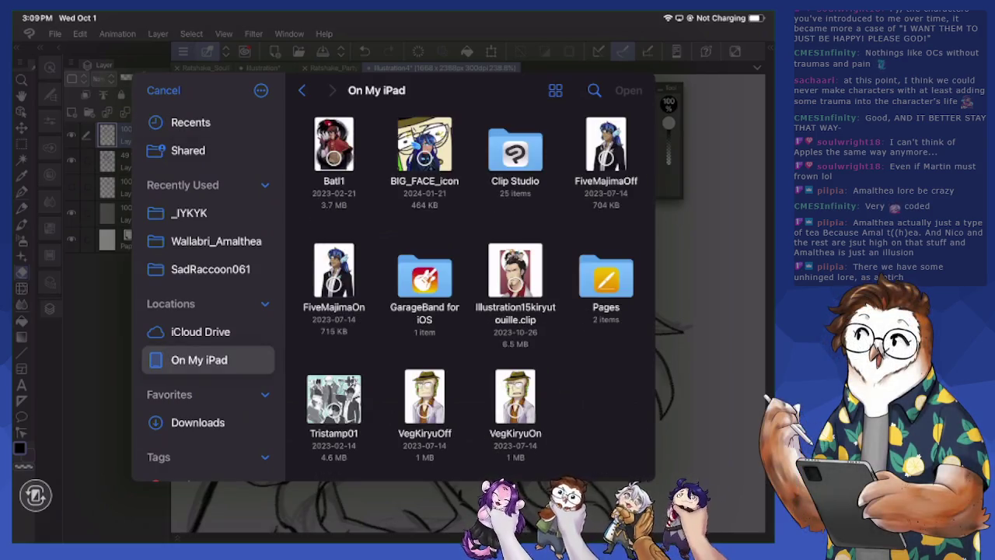
{"action": "left_click", "coordinate": [516, 144]}
Open Mentordoodles.clip from the OC Stuff folder
{"action": "scroll", "coordinate": [471, 280], "scroll_direction": "down", "scroll_amount": 5}
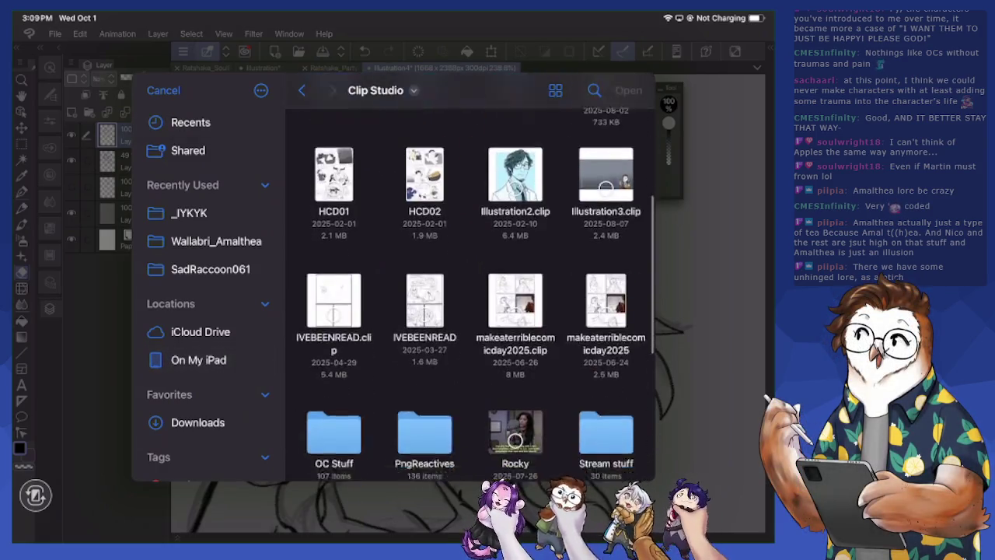
{"action": "scroll", "coordinate": [516, 366], "scroll_direction": "down", "scroll_amount": 2}
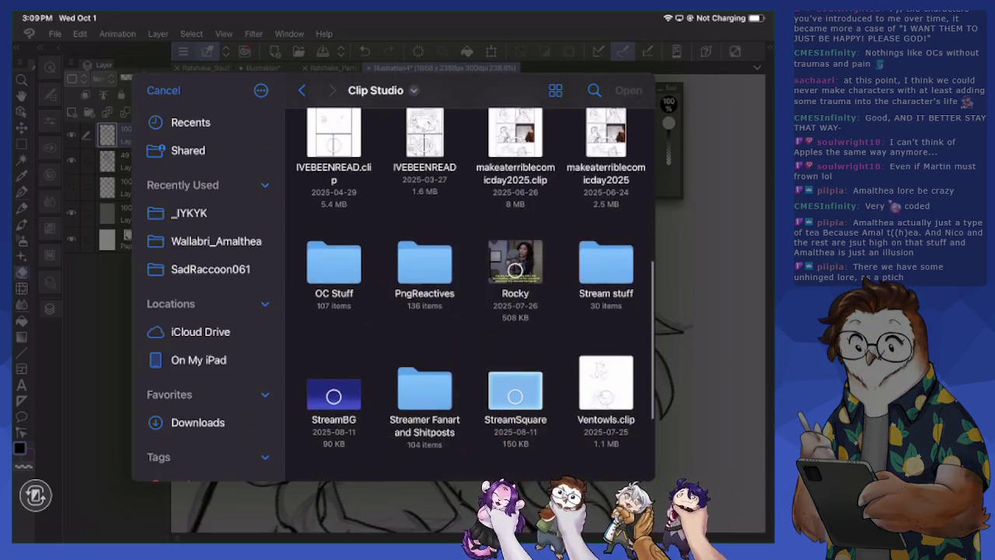
{"action": "left_click", "coordinate": [335, 212]}
{"action": "scroll", "coordinate": [472, 280], "scroll_direction": "down", "scroll_amount": 3}
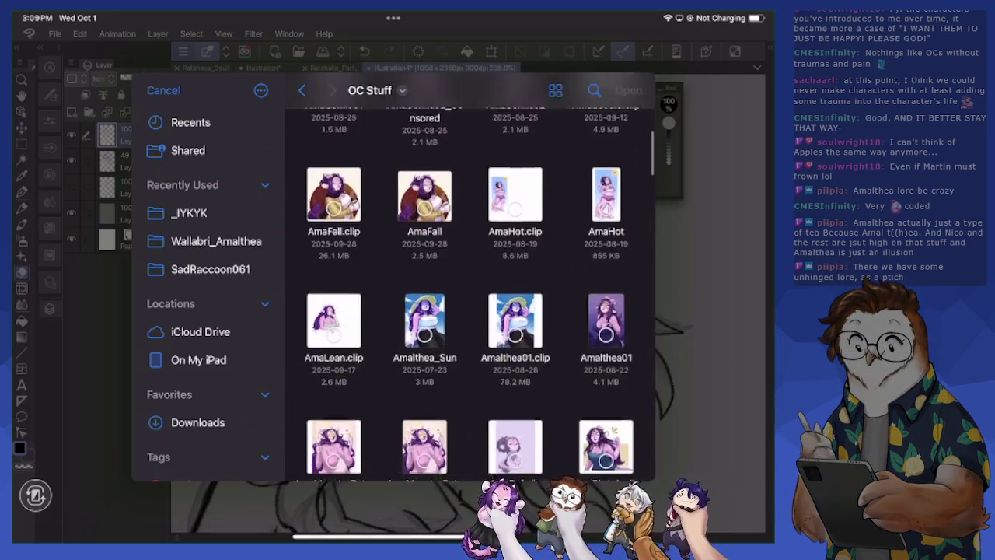
{"action": "scroll", "coordinate": [471, 280], "scroll_direction": "down", "scroll_amount": 5}
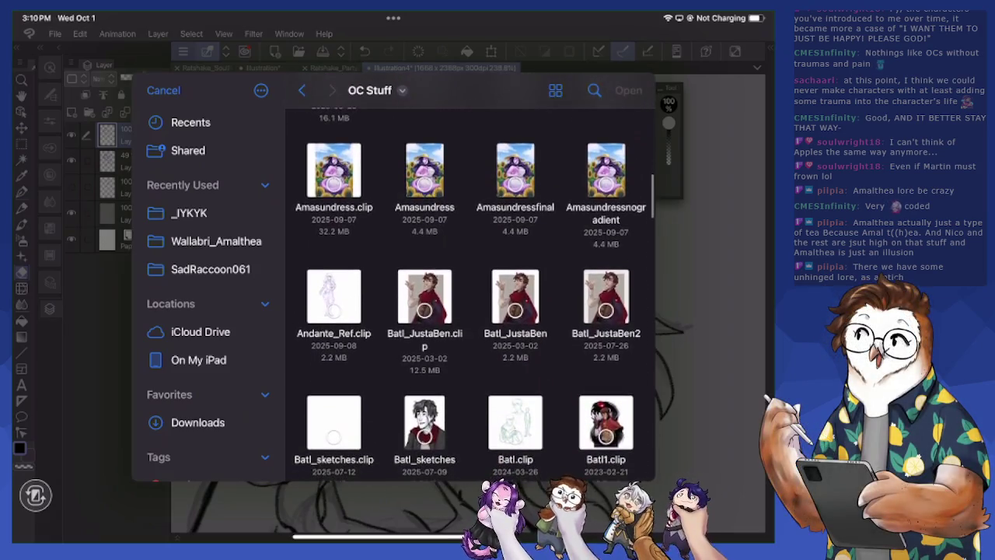
{"action": "scroll", "coordinate": [472, 295], "scroll_direction": "down", "scroll_amount": 5}
{"action": "scroll", "coordinate": [472, 296], "scroll_direction": "down", "scroll_amount": 5}
{"action": "scroll", "coordinate": [471, 296], "scroll_direction": "down", "scroll_amount": 5}
{"action": "scroll", "coordinate": [471, 295], "scroll_direction": "up", "scroll_amount": 1}
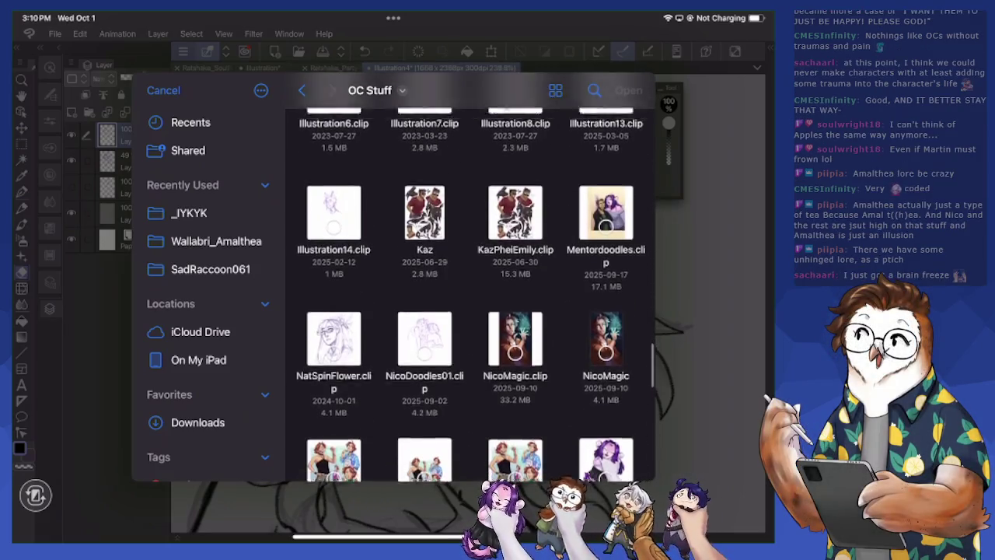
{"action": "scroll", "coordinate": [472, 295], "scroll_direction": "up", "scroll_amount": 1}
{"action": "scroll", "coordinate": [471, 295], "scroll_direction": "down", "scroll_amount": 5}
{"action": "scroll", "coordinate": [471, 295], "scroll_direction": "down", "scroll_amount": 1}
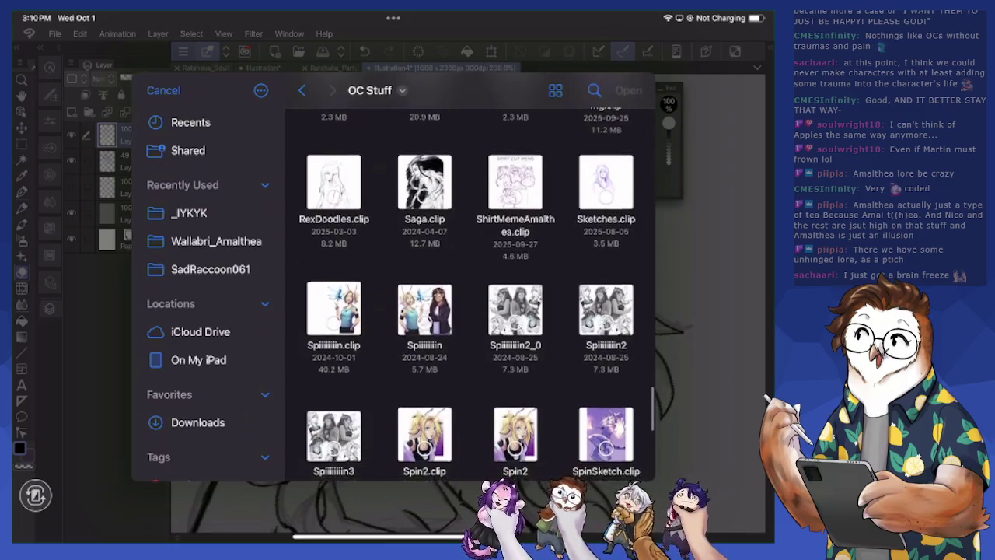
{"action": "scroll", "coordinate": [472, 295], "scroll_direction": "up", "scroll_amount": 1}
{"action": "scroll", "coordinate": [472, 296], "scroll_direction": "up", "scroll_amount": 4}
{"action": "left_click", "coordinate": [606, 177]}
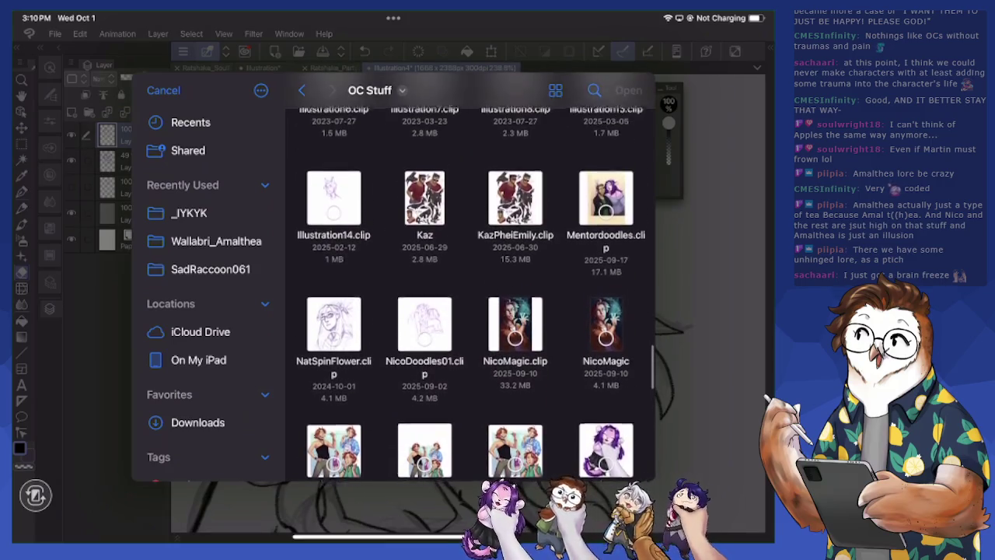
{"action": "scroll", "coordinate": [471, 295], "scroll_direction": "up", "scroll_amount": 1}
{"action": "left_click", "coordinate": [628, 90]}
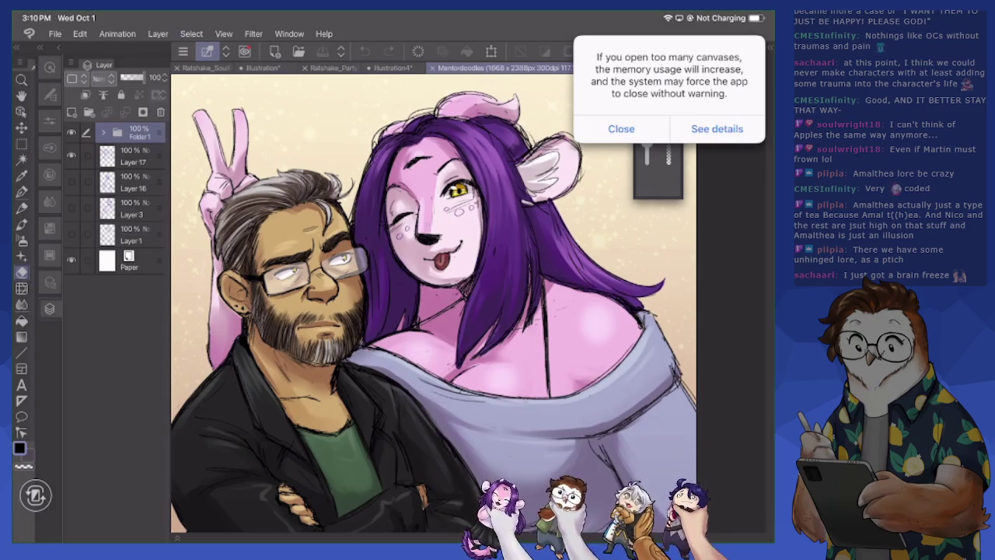
Dismiss the memory-usage warning and hide Folder 1's coloured artwork
{"action": "left_click", "coordinate": [622, 128]}
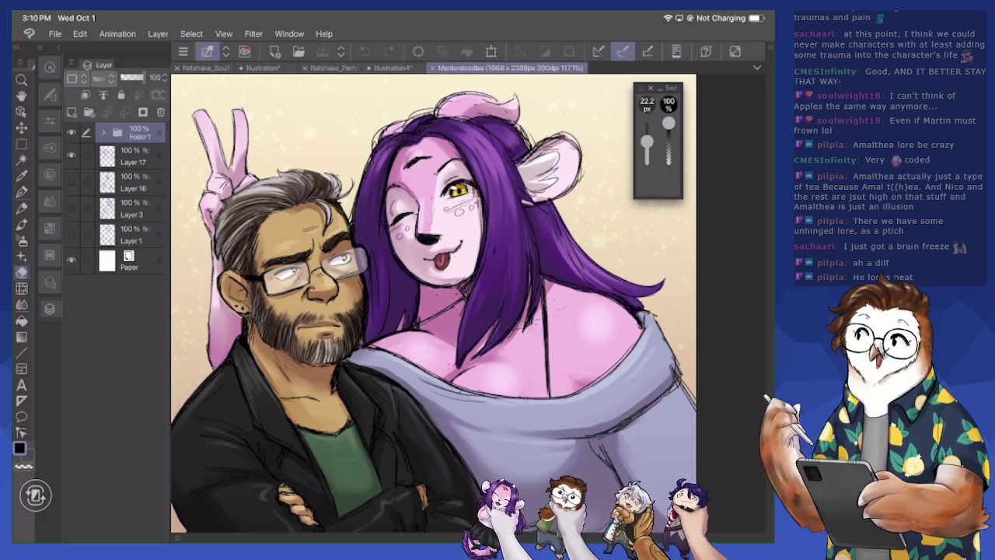
{"action": "scroll", "coordinate": [466, 304], "scroll_direction": "up", "scroll_amount": 1}
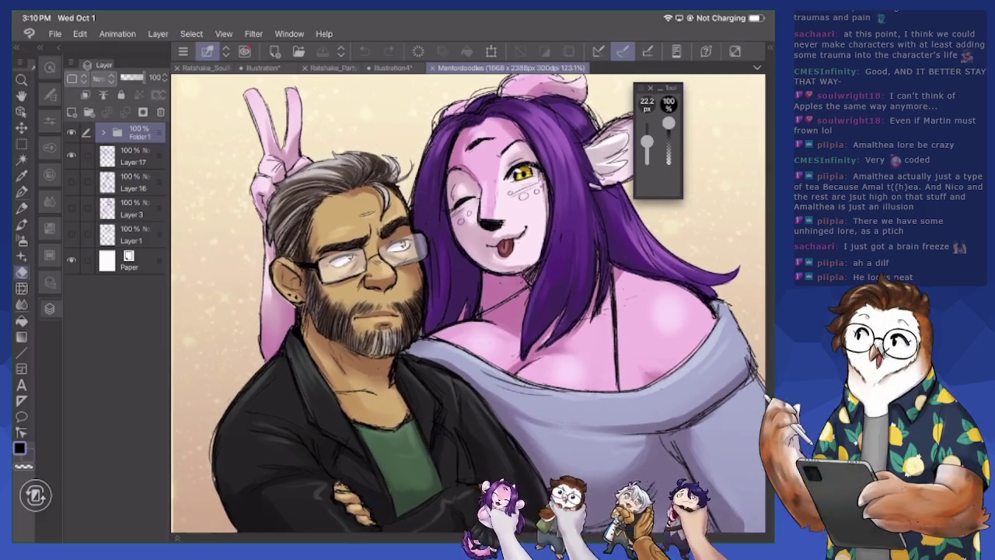
{"action": "scroll", "coordinate": [467, 303], "scroll_direction": "up", "scroll_amount": 1}
{"action": "scroll", "coordinate": [466, 303], "scroll_direction": "up", "scroll_amount": 1}
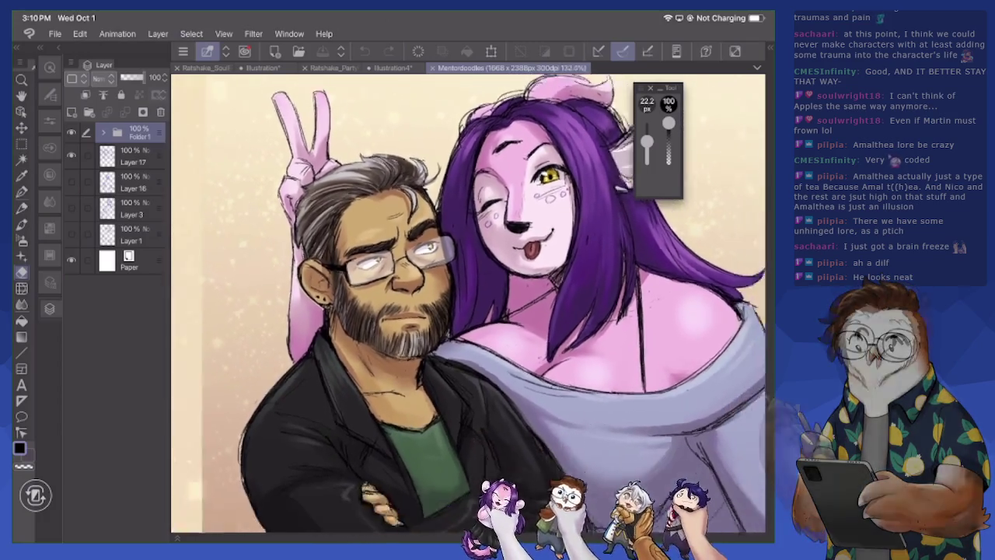
{"action": "scroll", "coordinate": [467, 303], "scroll_direction": "down", "scroll_amount": 5}
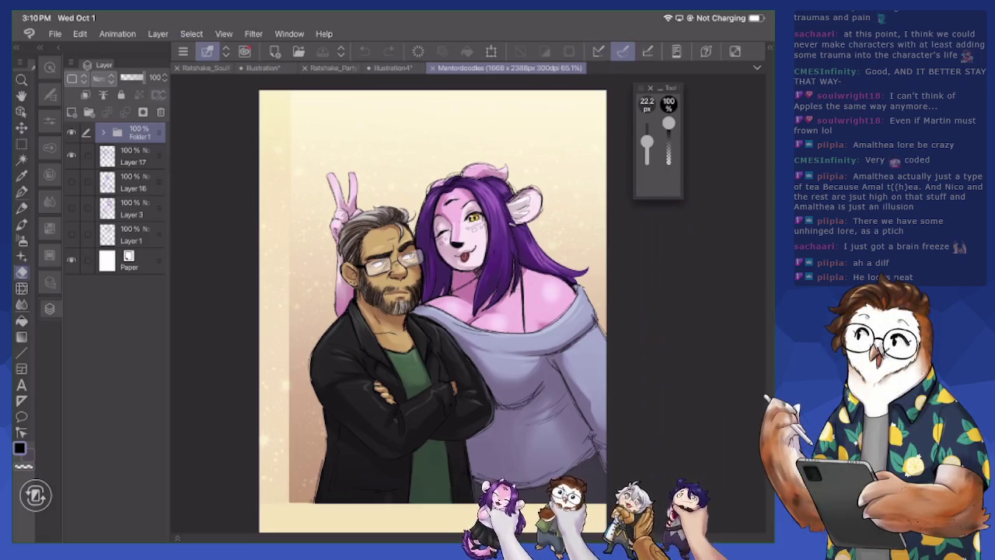
{"action": "left_click", "coordinate": [70, 132]}
Hide Layer 17's group sketch and show Layer 16's bearded-man close-up sketch
{"action": "scroll", "coordinate": [447, 311], "scroll_direction": "up", "scroll_amount": 2}
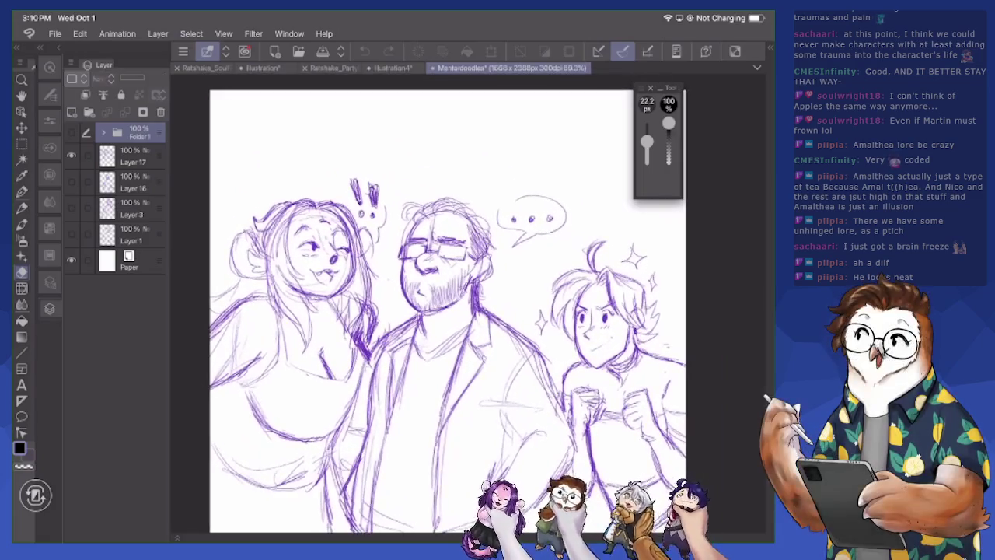
{"action": "scroll", "coordinate": [427, 303], "scroll_direction": "up", "scroll_amount": 1}
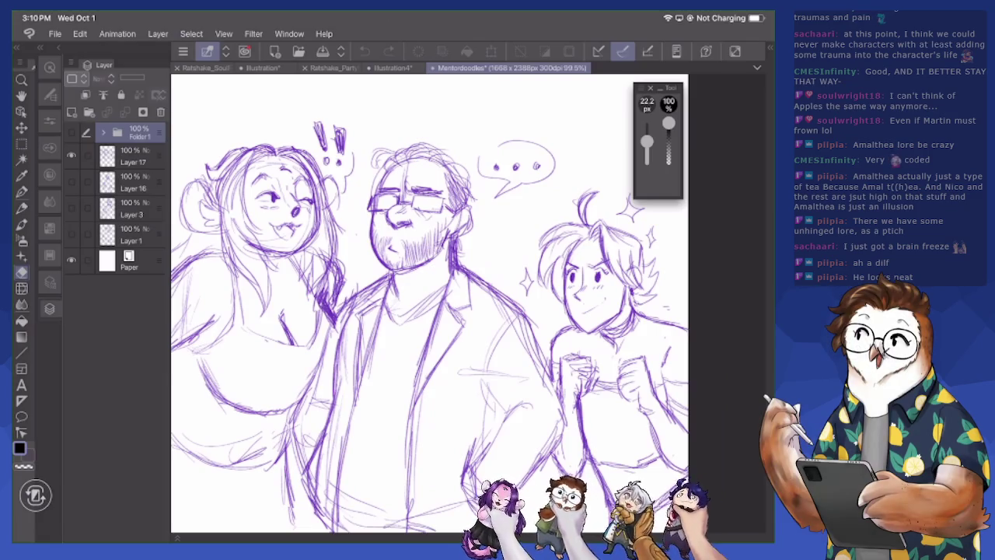
{"action": "scroll", "coordinate": [459, 303], "scroll_direction": "up", "scroll_amount": 1}
{"action": "scroll", "coordinate": [459, 303], "scroll_direction": "up", "scroll_amount": 1}
{"action": "scroll", "coordinate": [458, 303], "scroll_direction": "up", "scroll_amount": 1}
{"action": "scroll", "coordinate": [459, 303], "scroll_direction": "down", "scroll_amount": 1}
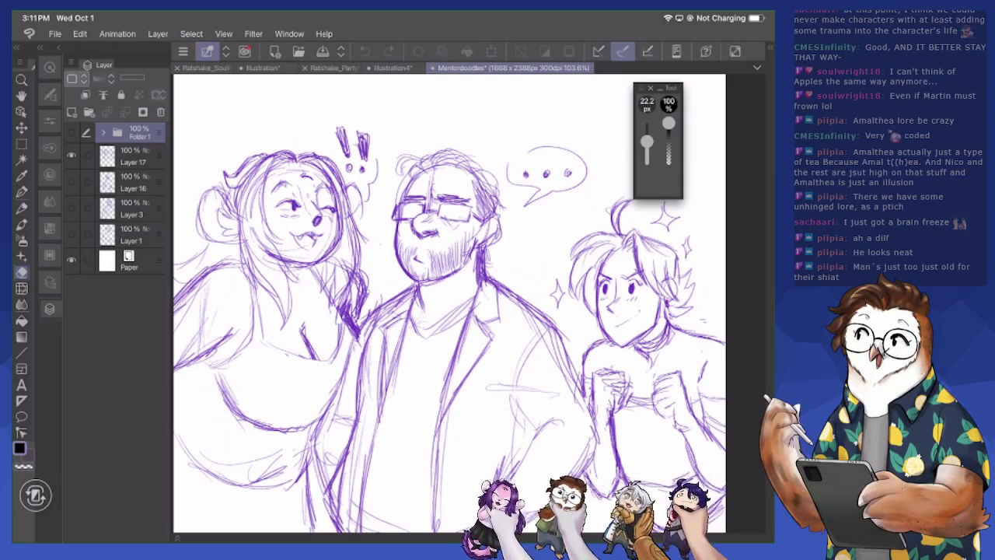
{"action": "left_click", "coordinate": [71, 155]}
{"action": "left_click", "coordinate": [71, 181]}
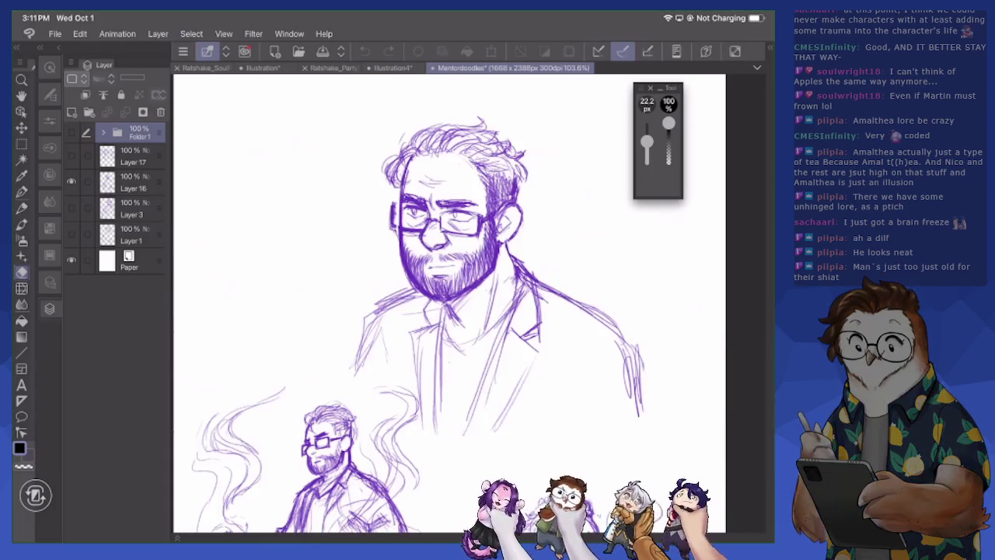
Return to the Illustration4 tab and zoom out to see the whole winking girl
{"action": "scroll", "coordinate": [449, 304], "scroll_direction": "down", "scroll_amount": 3}
{"action": "scroll", "coordinate": [449, 304], "scroll_direction": "down", "scroll_amount": 2}
{"action": "scroll", "coordinate": [449, 303], "scroll_direction": "up", "scroll_amount": 1}
{"action": "scroll", "coordinate": [444, 304], "scroll_direction": "down", "scroll_amount": 1}
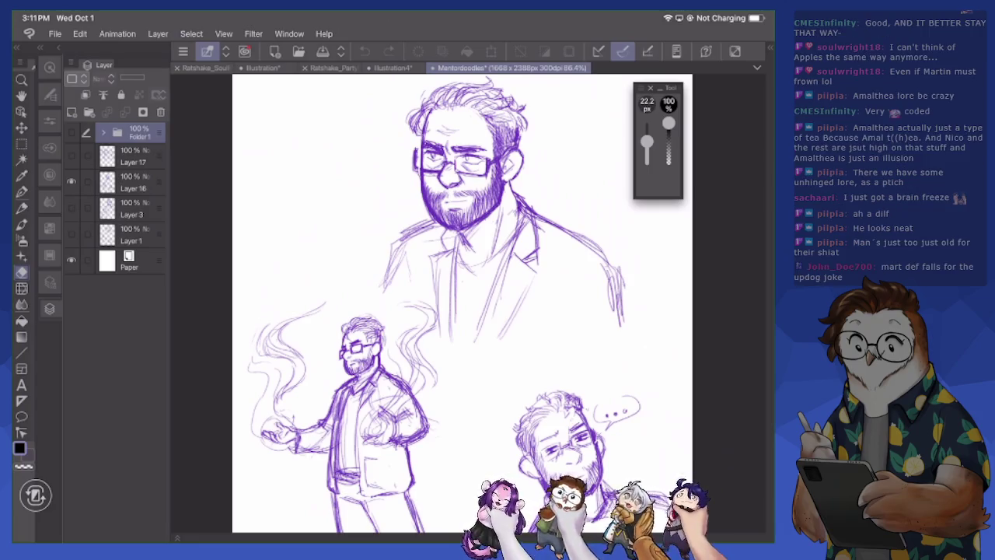
{"action": "key", "text": "ctrl+shift+Tab"}
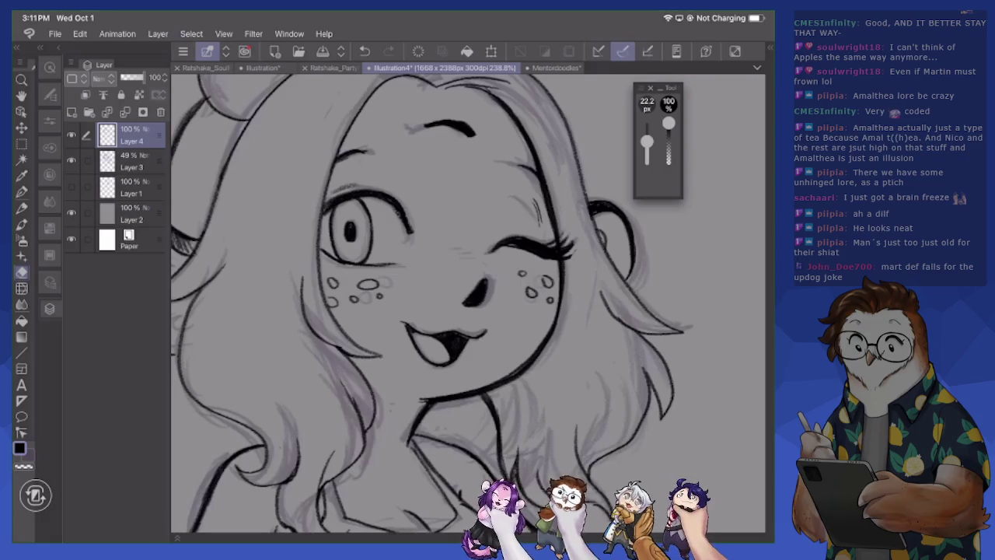
{"action": "scroll", "coordinate": [466, 304], "scroll_direction": "down", "scroll_amount": 5}
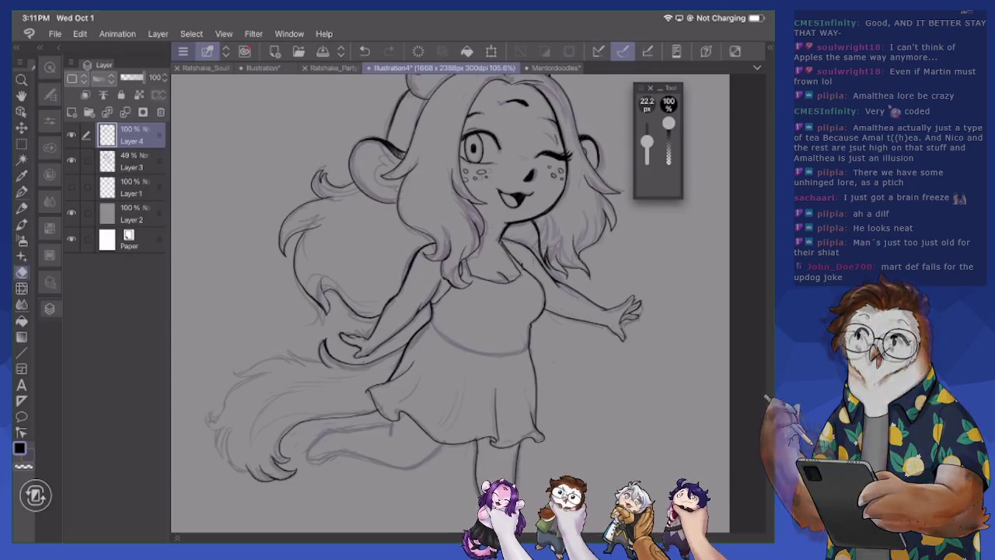
Use File > Save as to store the drawing as Amalthea_Chibi in OC Stuff
{"action": "left_click", "coordinate": [182, 51]}
{"action": "left_click", "coordinate": [203, 118]}
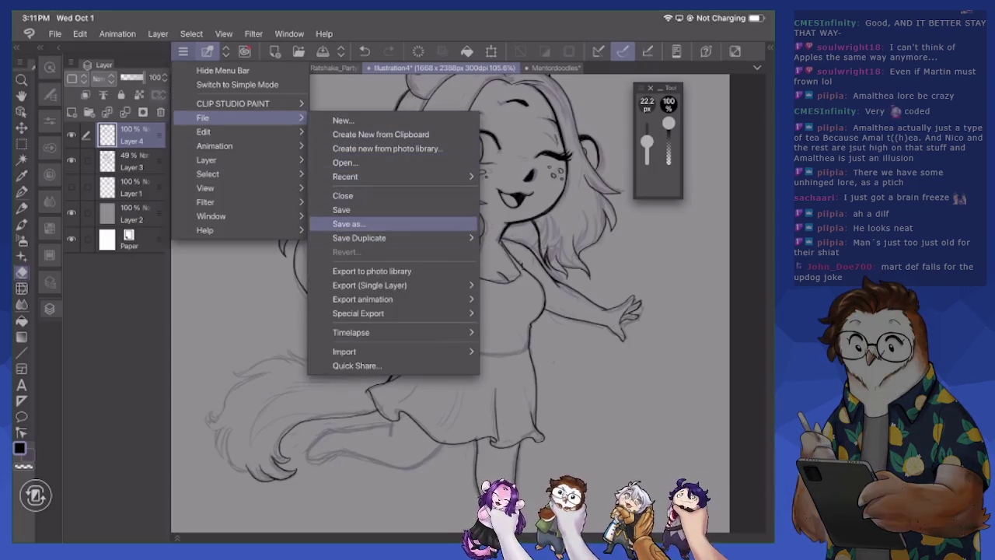
{"action": "left_click", "coordinate": [335, 224]}
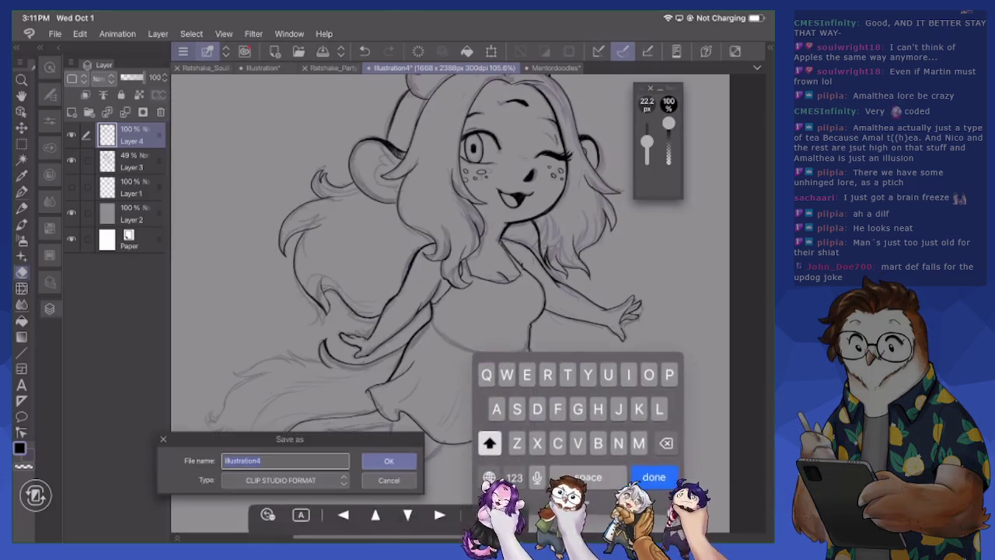
{"action": "type", "text": "Amalthea"}
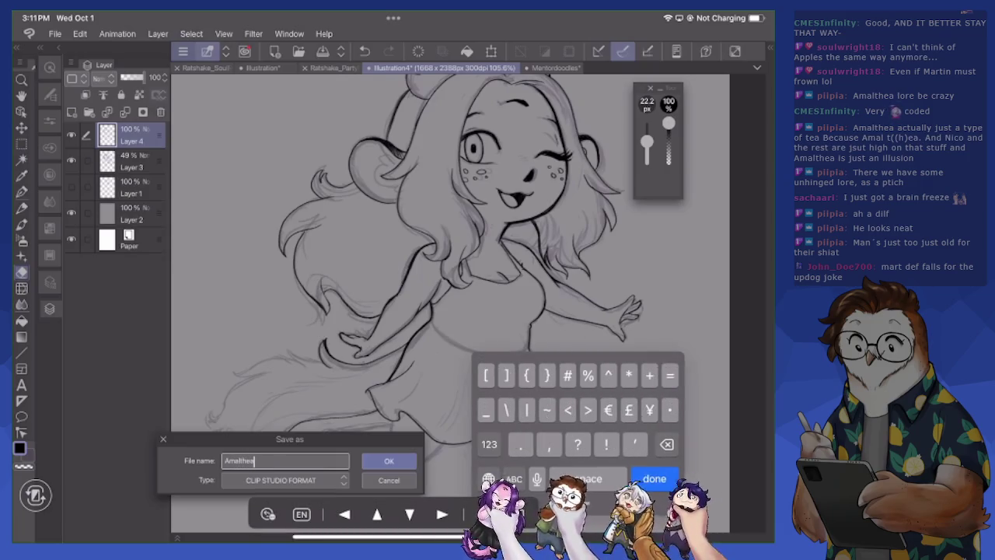
{"action": "type", "text": "_Chibi"}
{"action": "left_click", "coordinate": [654, 478]}
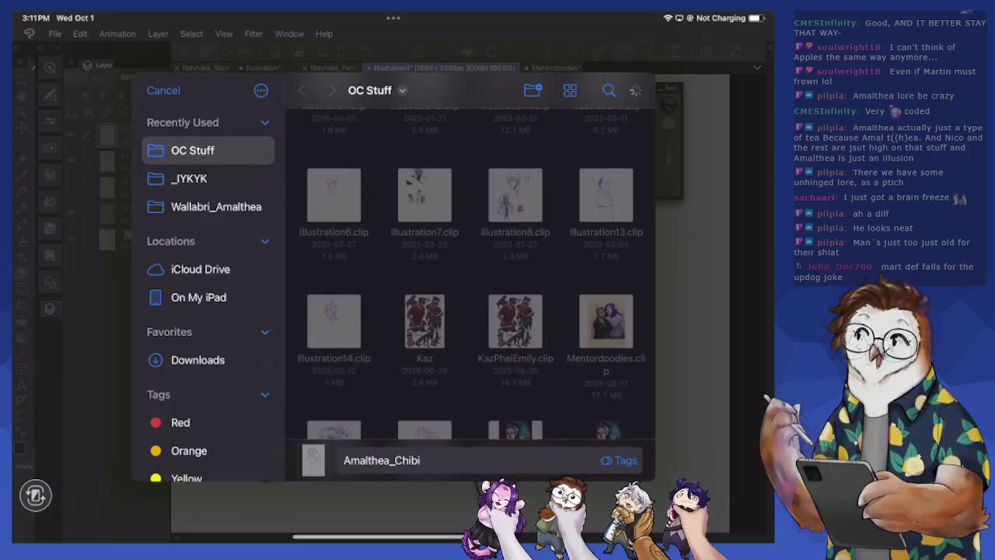
{"action": "left_click", "coordinate": [630, 90]}
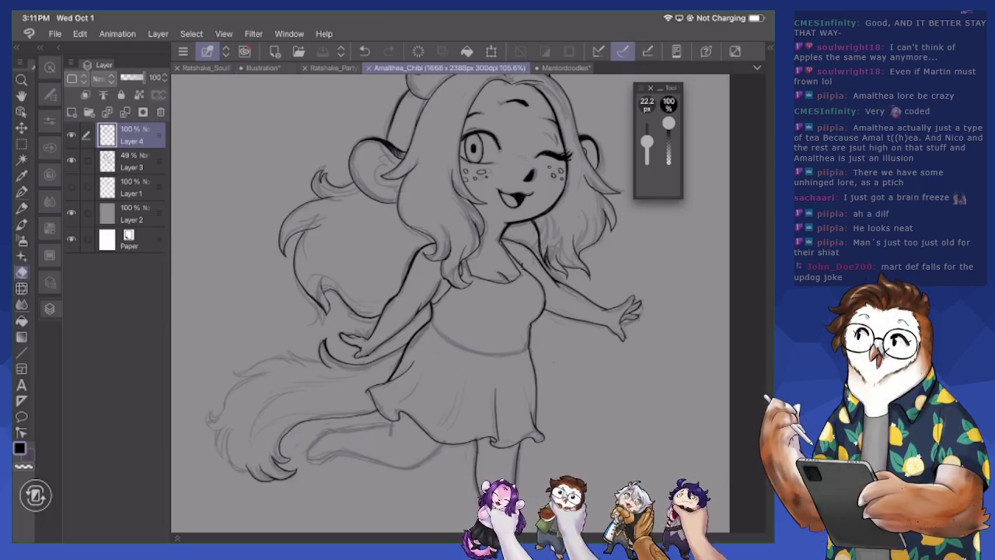
{"action": "left_click", "coordinate": [566, 67]}
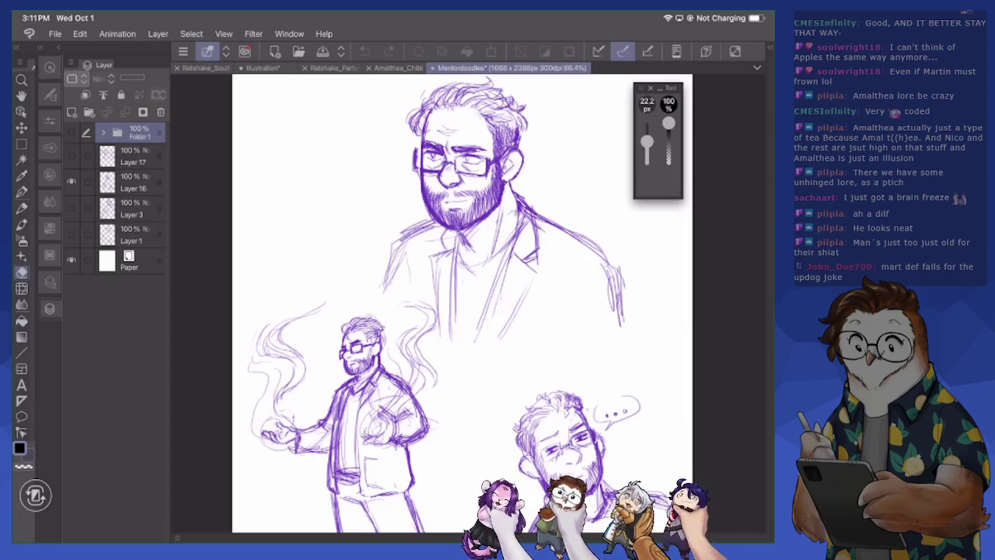
{"action": "scroll", "coordinate": [462, 303], "scroll_direction": "down", "scroll_amount": 10}
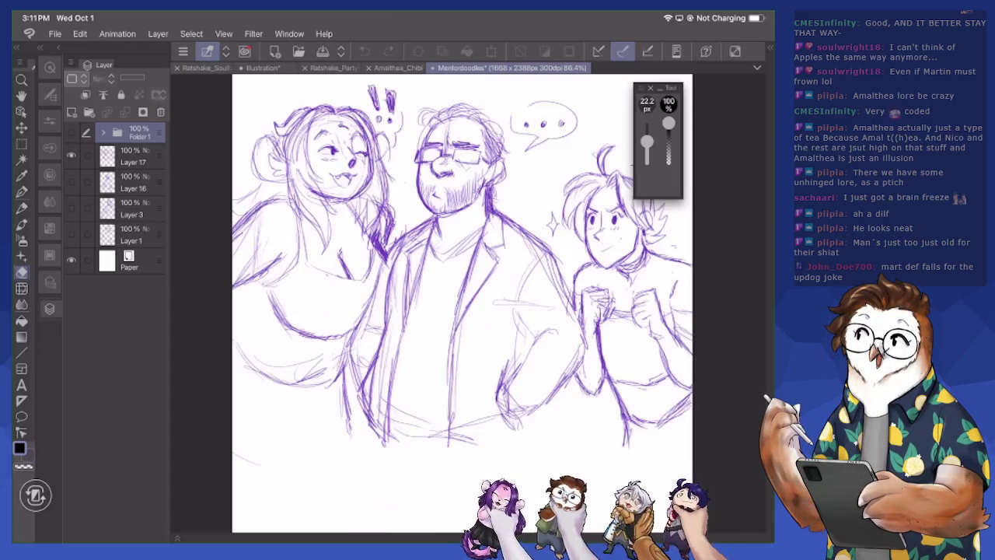
{"action": "scroll", "coordinate": [497, 418], "scroll_direction": "up", "scroll_amount": 2}
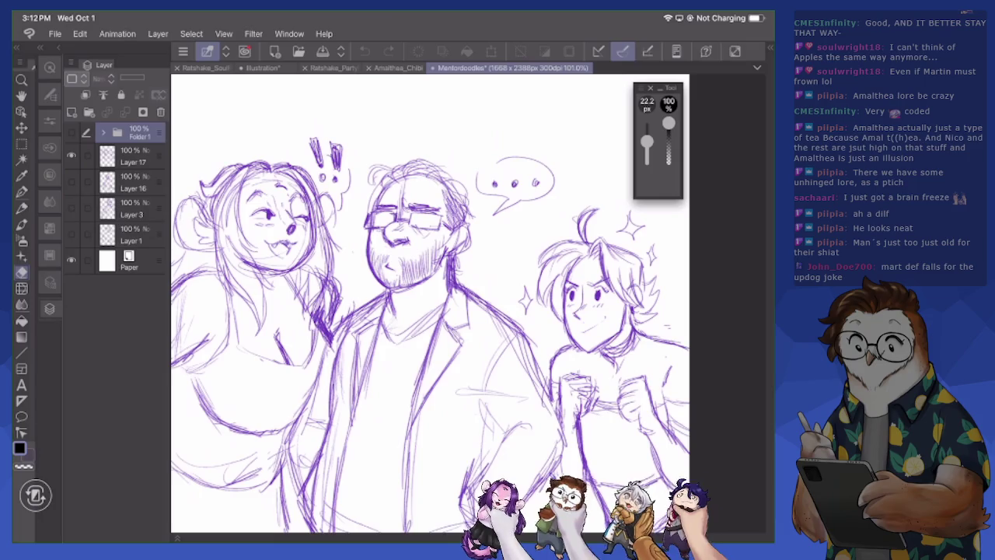
{"action": "left_click", "coordinate": [71, 155]}
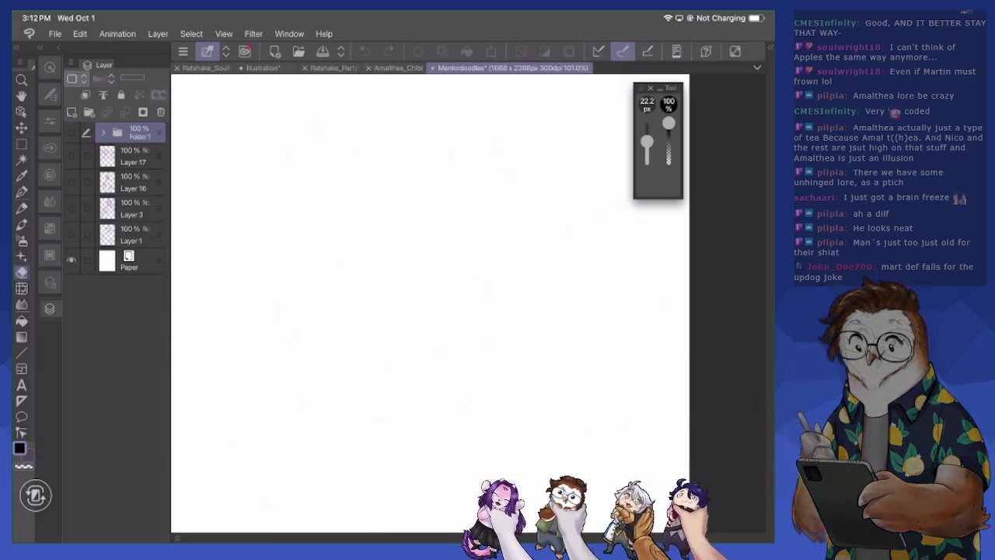
{"action": "left_click", "coordinate": [398, 68]}
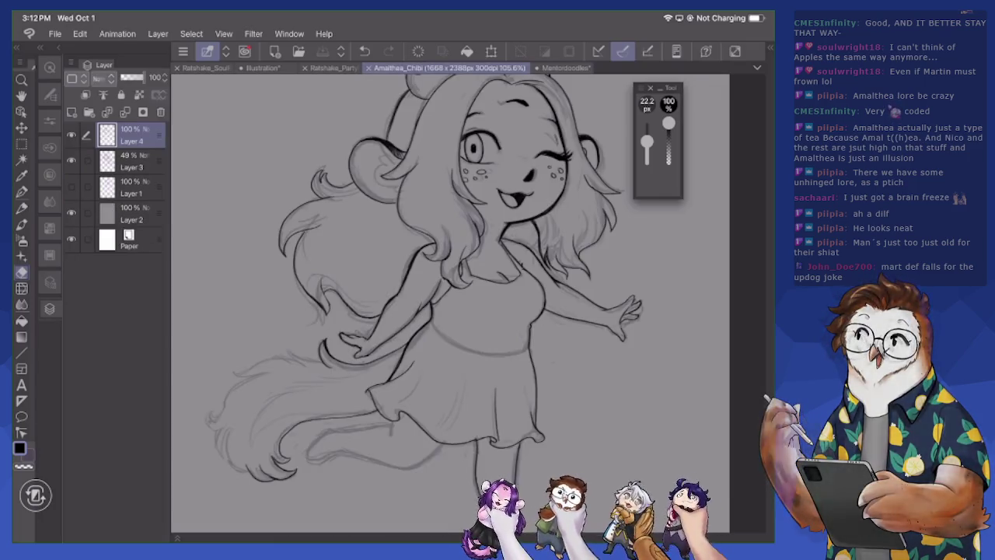
Ink the tail's fluffy edge, fur strokes and inner tufts with the pen
{"action": "scroll", "coordinate": [427, 304], "scroll_direction": "up", "scroll_amount": 3}
{"action": "scroll", "coordinate": [467, 303], "scroll_direction": "down", "scroll_amount": 5}
{"action": "scroll", "coordinate": [466, 303], "scroll_direction": "up", "scroll_amount": 2}
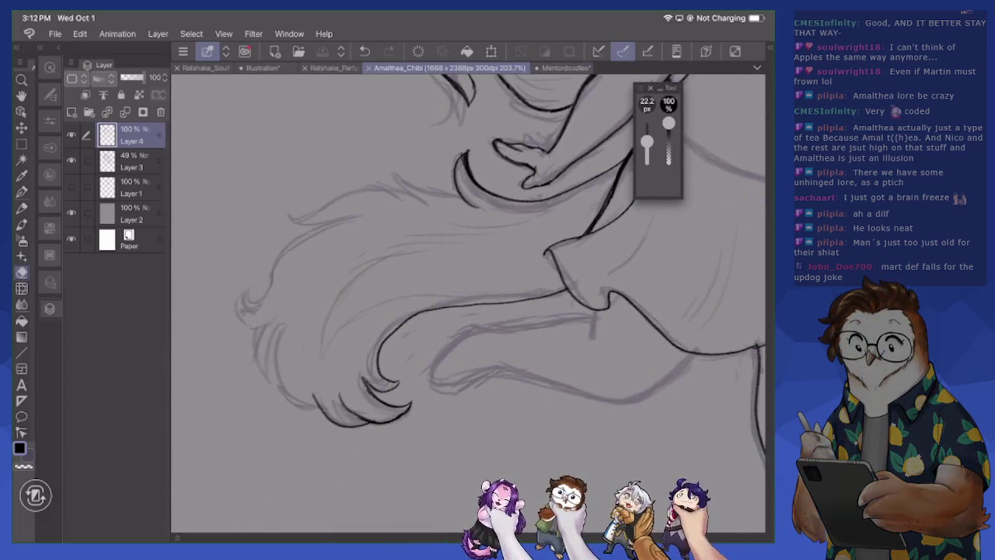
{"action": "key", "text": "p"}
{"action": "mouse_move", "coordinate": [285, 314]}
{"action": "left_mouse_down"}
{"action": "mouse_move", "coordinate": [278, 364]}
{"action": "mouse_move", "coordinate": [330, 416]}
{"action": "mouse_move", "coordinate": [266, 353]}
{"action": "mouse_move", "coordinate": [257, 381]}
{"action": "mouse_move", "coordinate": [251, 362]}
{"action": "left_mouse_up"}
{"action": "mouse_move", "coordinate": [241, 288]}
{"action": "left_mouse_down"}
{"action": "mouse_move", "coordinate": [271, 308]}
{"action": "mouse_move", "coordinate": [272, 269]}
{"action": "mouse_move", "coordinate": [366, 217]}
{"action": "mouse_move", "coordinate": [288, 217]}
{"action": "mouse_move", "coordinate": [417, 184]}
{"action": "mouse_move", "coordinate": [412, 160]}
{"action": "mouse_move", "coordinate": [457, 189]}
{"action": "left_mouse_up"}
{"action": "left_click_drag", "start_coordinate": [401, 240], "coordinate": [563, 204]}
{"action": "mouse_move", "coordinate": [418, 307]}
{"action": "left_mouse_down"}
{"action": "mouse_move", "coordinate": [379, 316]}
{"action": "mouse_move", "coordinate": [445, 305]}
{"action": "left_mouse_up"}
Toggle the sketch layer to check the ink, then outline the foot and its bottom edge
{"action": "scroll", "coordinate": [466, 303], "scroll_direction": "down", "scroll_amount": 2}
{"action": "scroll", "coordinate": [467, 303], "scroll_direction": "down", "scroll_amount": 2}
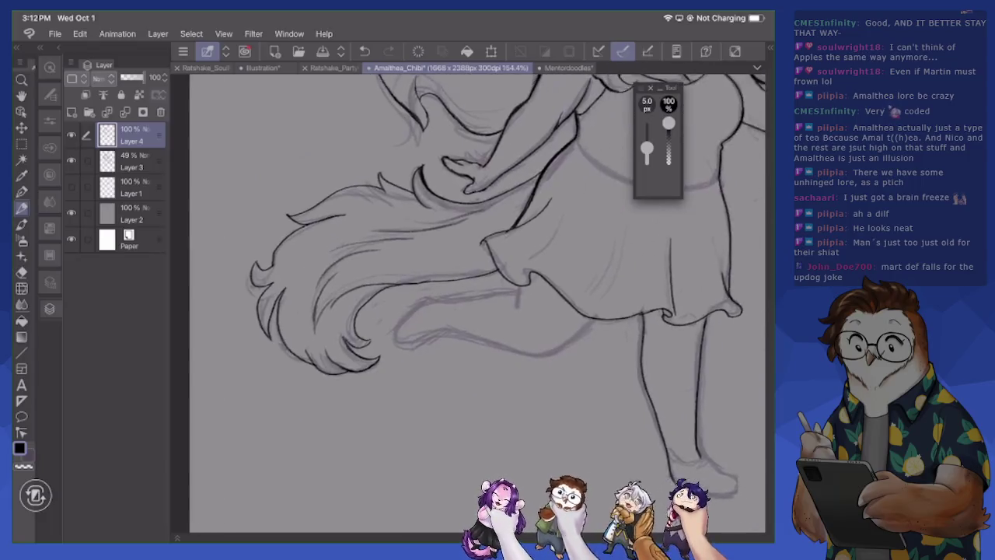
{"action": "scroll", "coordinate": [467, 303], "scroll_direction": "down", "scroll_amount": 2}
{"action": "scroll", "coordinate": [467, 304], "scroll_direction": "down", "scroll_amount": 2}
{"action": "scroll", "coordinate": [466, 304], "scroll_direction": "up", "scroll_amount": 1}
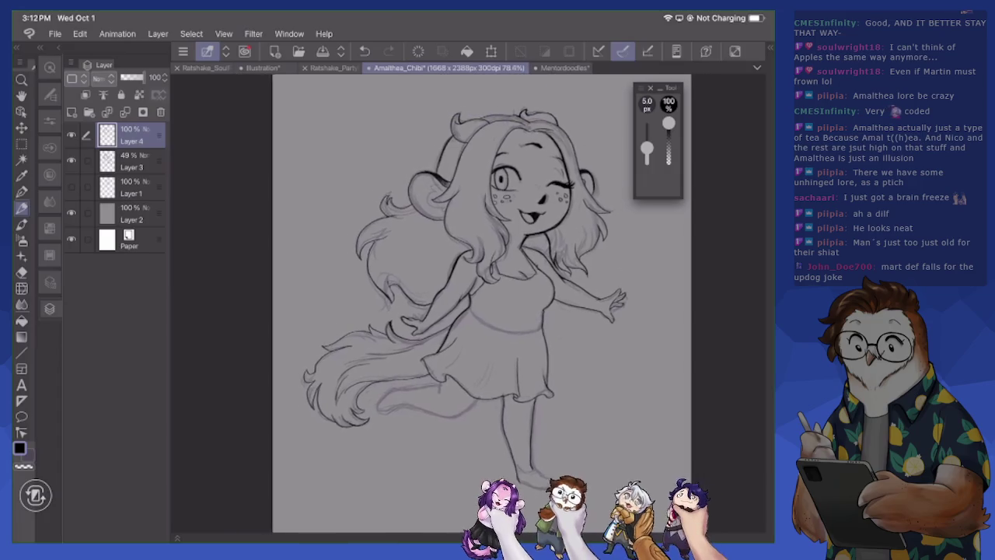
{"action": "left_click", "coordinate": [70, 160]}
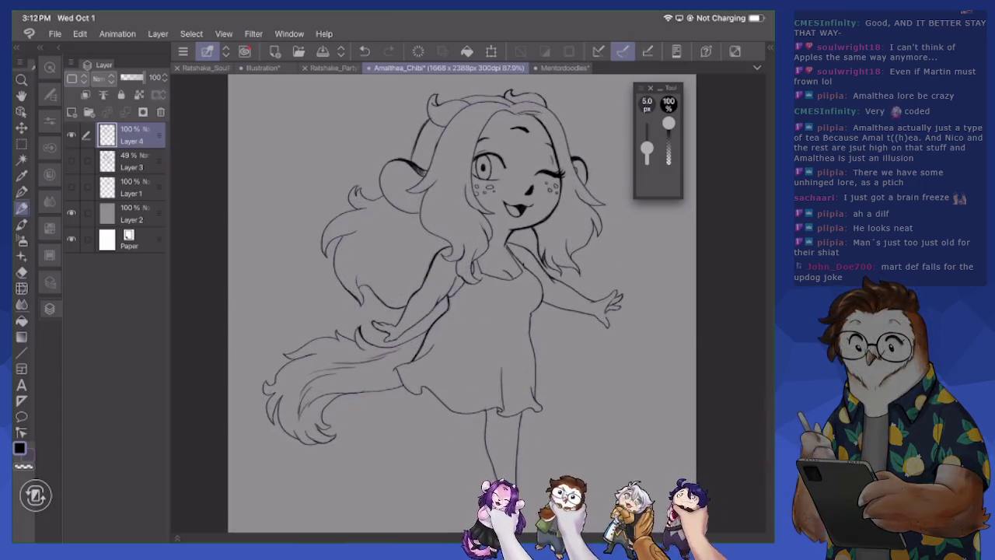
{"action": "left_click", "coordinate": [70, 160]}
{"action": "scroll", "coordinate": [498, 350], "scroll_direction": "up", "scroll_amount": 5}
{"action": "left_click_drag", "start_coordinate": [470, 369], "coordinate": [512, 397]}
{"action": "left_click_drag", "start_coordinate": [440, 404], "coordinate": [514, 415]}
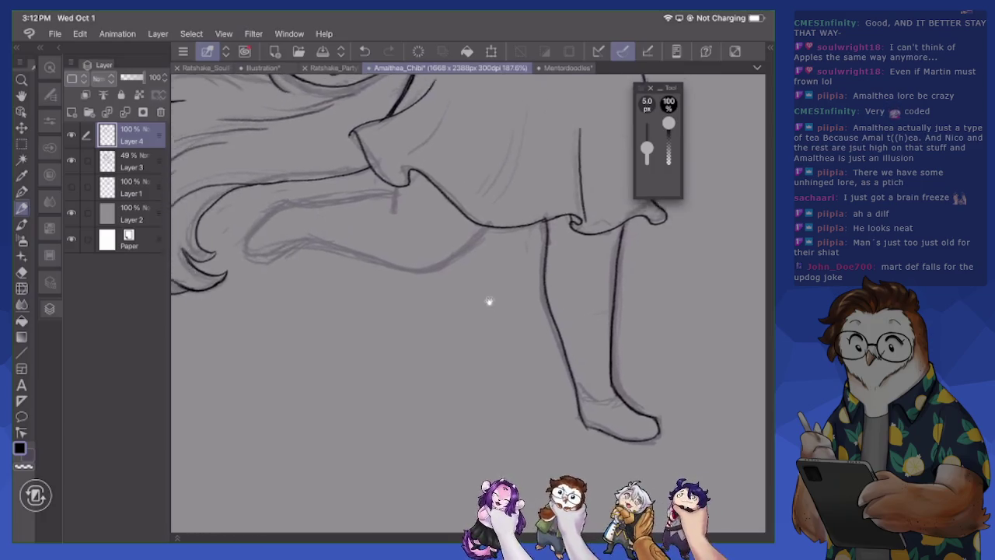
Ink the skirt's lower edge, a fold line and a long contour over the sketch
{"action": "left_click_drag", "start_coordinate": [344, 281], "coordinate": [534, 352]}
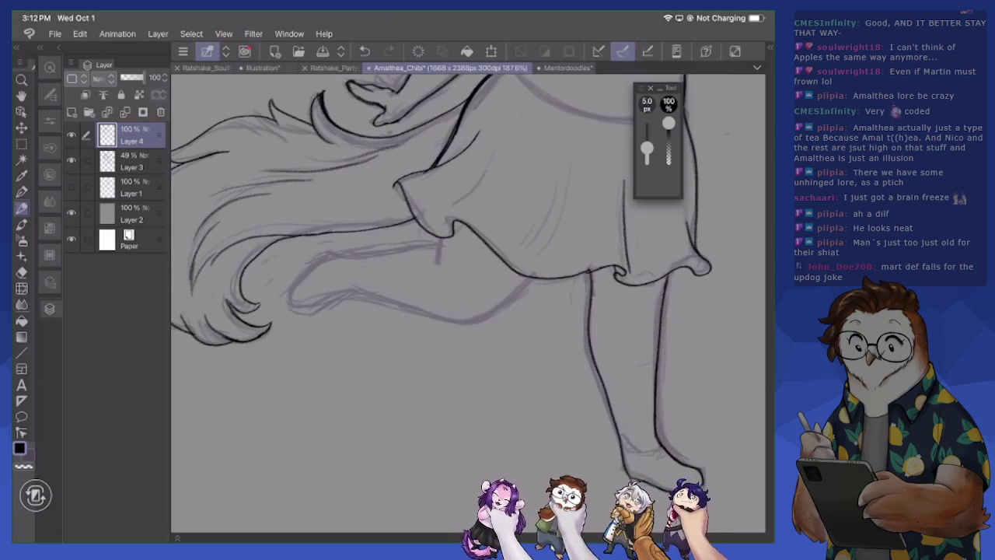
{"action": "mouse_move", "coordinate": [346, 287]}
{"action": "left_mouse_down"}
{"action": "mouse_move", "coordinate": [477, 320]}
{"action": "mouse_move", "coordinate": [527, 282]}
{"action": "left_mouse_up"}
{"action": "left_click_drag", "start_coordinate": [443, 244], "coordinate": [438, 263]}
{"action": "left_click_drag", "start_coordinate": [345, 256], "coordinate": [443, 245]}
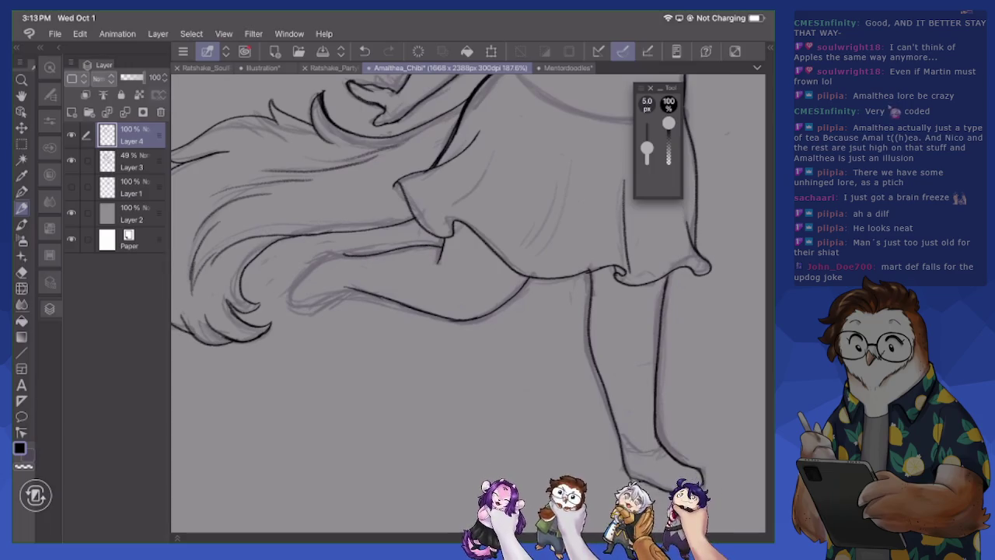
{"action": "key", "text": "ctrl+z"}
{"action": "scroll", "coordinate": [467, 303], "scroll_direction": "up", "scroll_amount": 3}
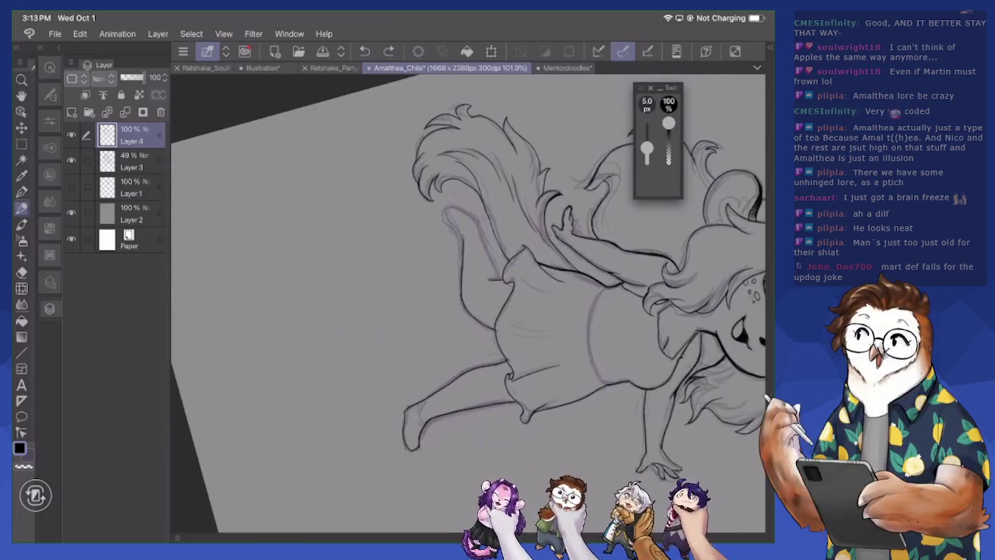
{"action": "left_click_drag", "start_coordinate": [367, 160], "coordinate": [404, 291]}
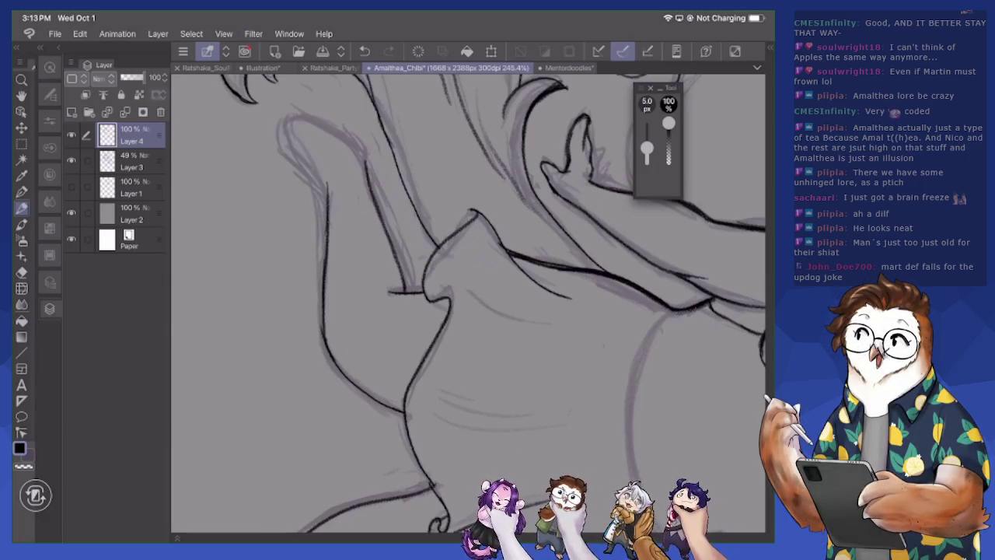
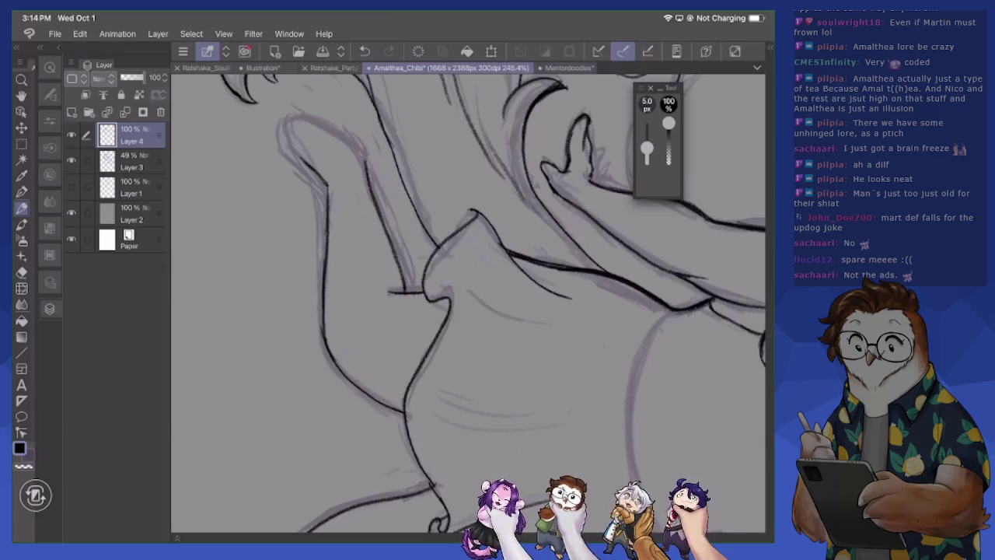
Erase the faint stray sketch line beside Amalthea's hair
{"action": "scroll", "coordinate": [467, 303], "scroll_direction": "down", "scroll_amount": 2}
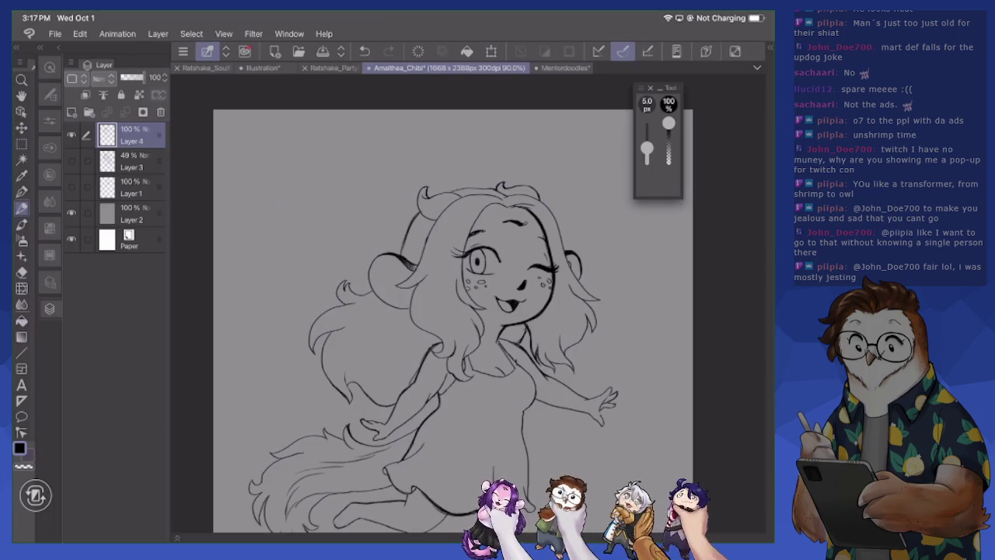
{"action": "scroll", "coordinate": [591, 350], "scroll_direction": "up", "scroll_amount": 5}
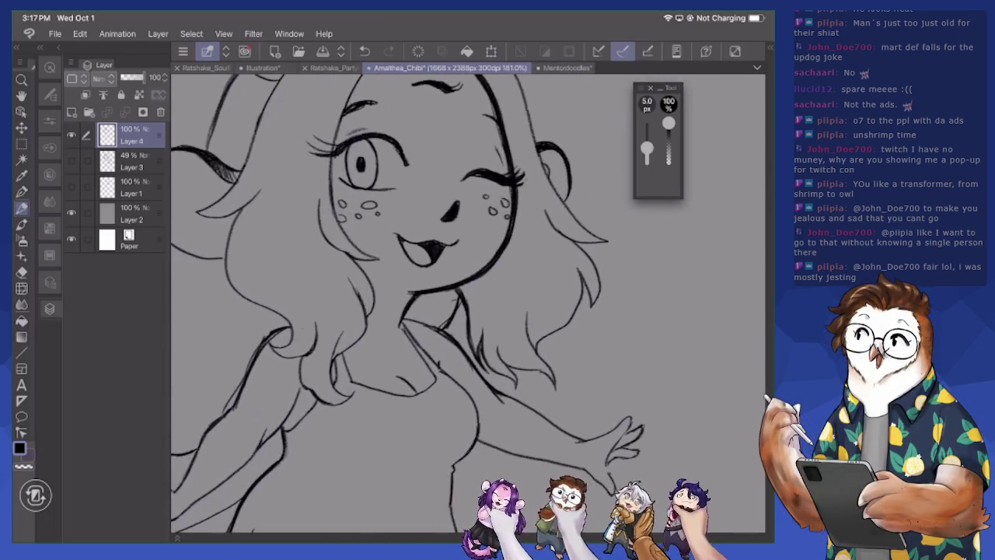
{"action": "key", "text": "e"}
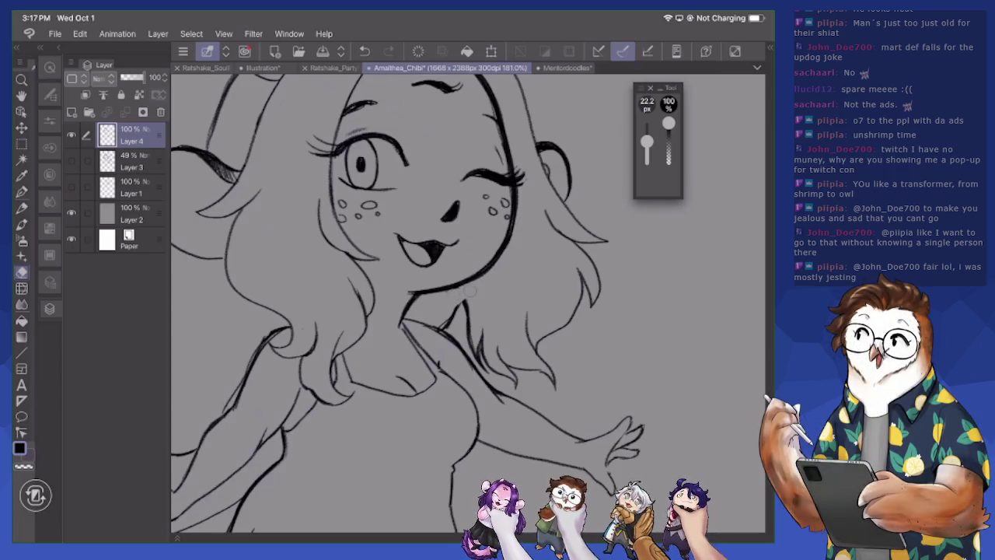
{"action": "key", "text": "p"}
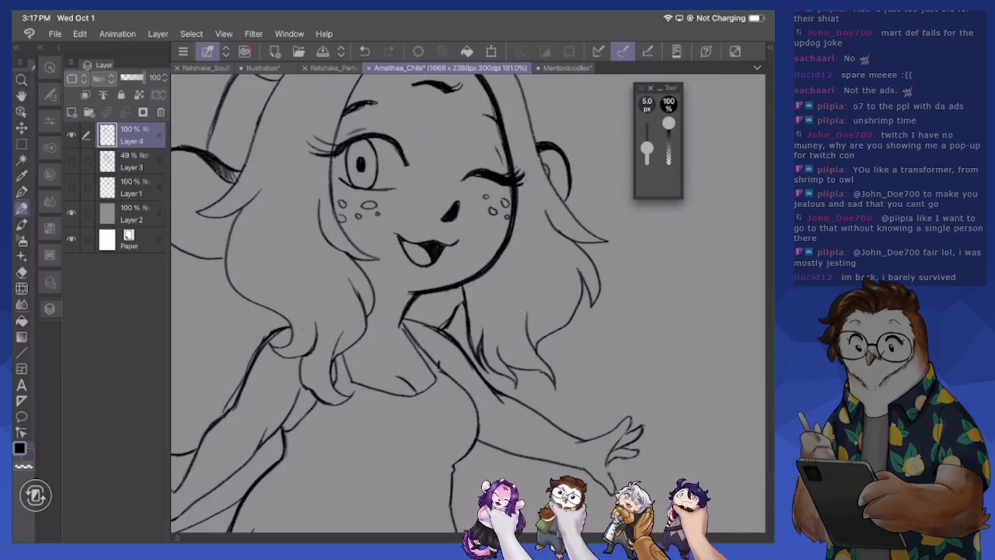
{"action": "key", "text": "e"}
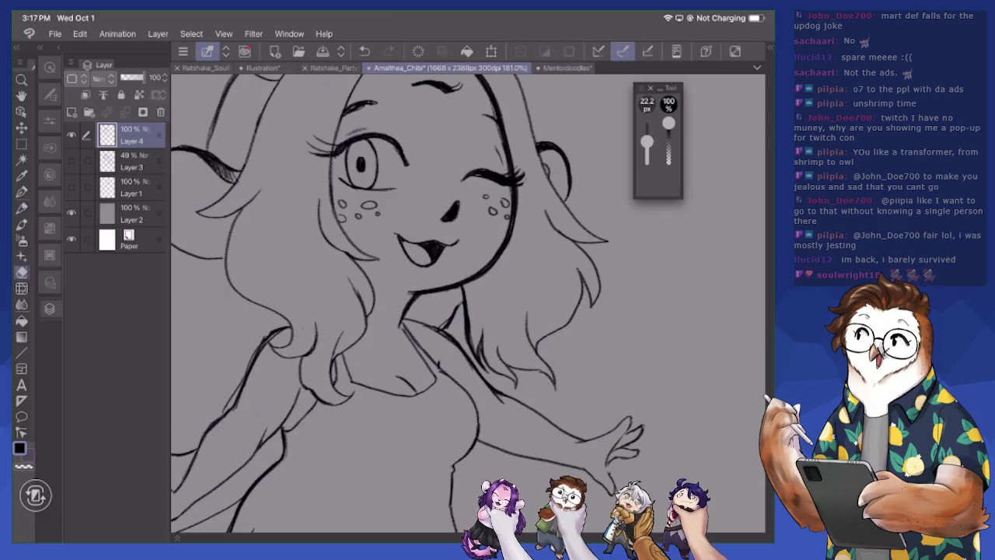
{"action": "left_click_drag", "start_coordinate": [470, 324], "coordinate": [469, 356]}
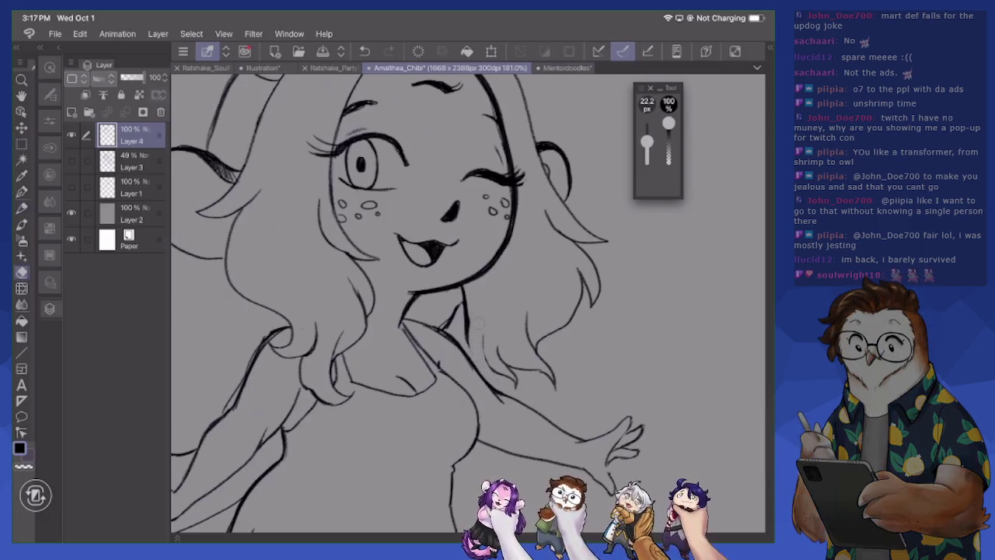
Touch up the inked lines near her right arm with the Pen
{"action": "key", "text": "p"}
{"action": "left_click_drag", "start_coordinate": [468, 316], "coordinate": [486, 376]}
{"action": "left_click_drag", "start_coordinate": [482, 335], "coordinate": [489, 374]}
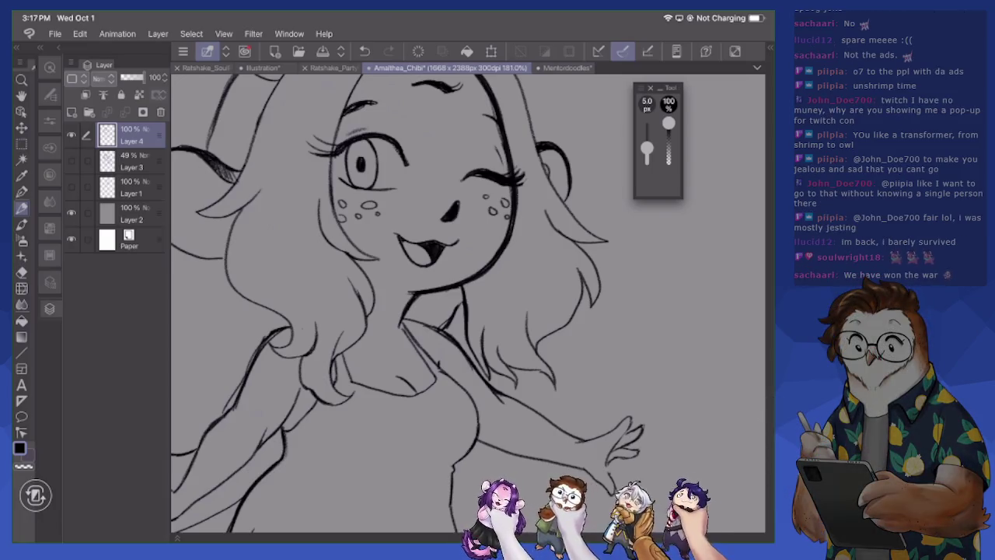
{"action": "scroll", "coordinate": [466, 303], "scroll_direction": "down", "scroll_amount": 5}
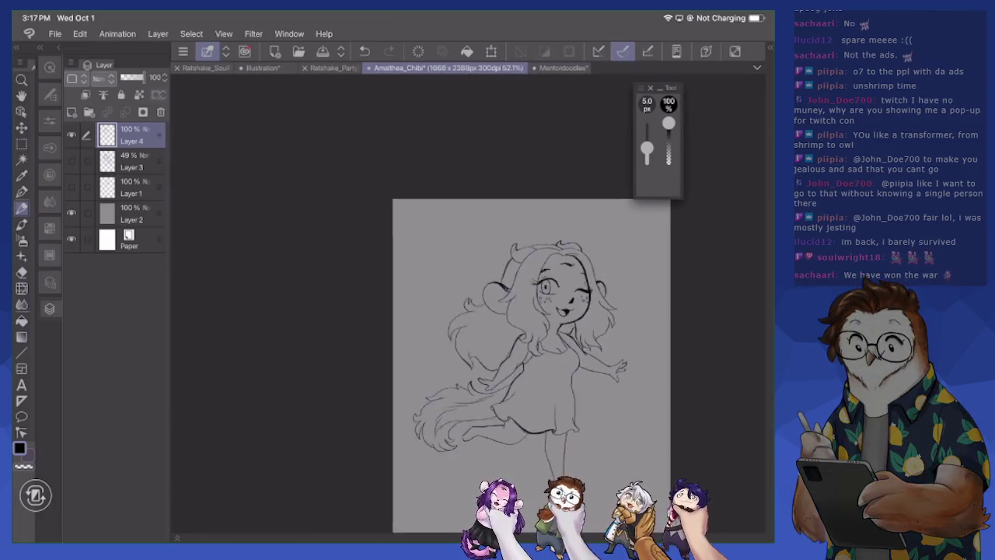
{"action": "scroll", "coordinate": [467, 303], "scroll_direction": "down", "scroll_amount": 2}
{"action": "scroll", "coordinate": [466, 303], "scroll_direction": "down", "scroll_amount": 1}
{"action": "scroll", "coordinate": [448, 194], "scroll_direction": "up", "scroll_amount": 2}
{"action": "scroll", "coordinate": [447, 194], "scroll_direction": "up", "scroll_amount": 2}
{"action": "scroll", "coordinate": [447, 194], "scroll_direction": "up", "scroll_amount": 1}
{"action": "scroll", "coordinate": [447, 195], "scroll_direction": "up", "scroll_amount": 1}
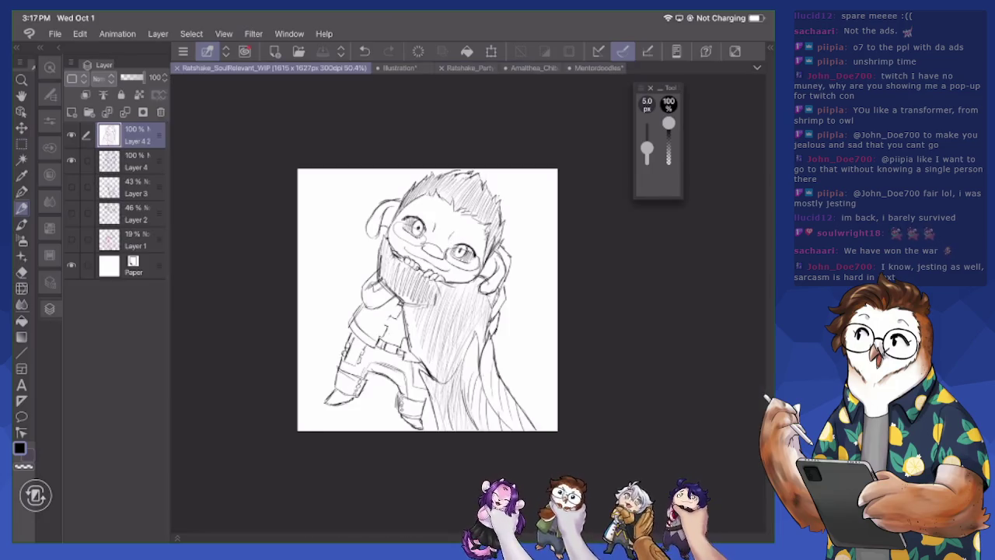
Hide and delete the duplicate sketch layer
{"action": "left_click", "coordinate": [71, 134]}
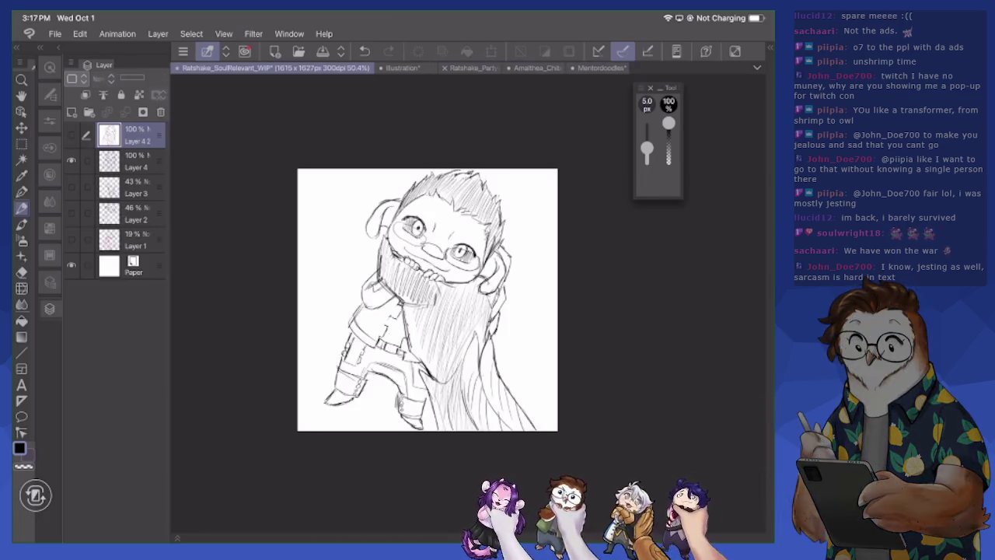
{"action": "left_click", "coordinate": [160, 112]}
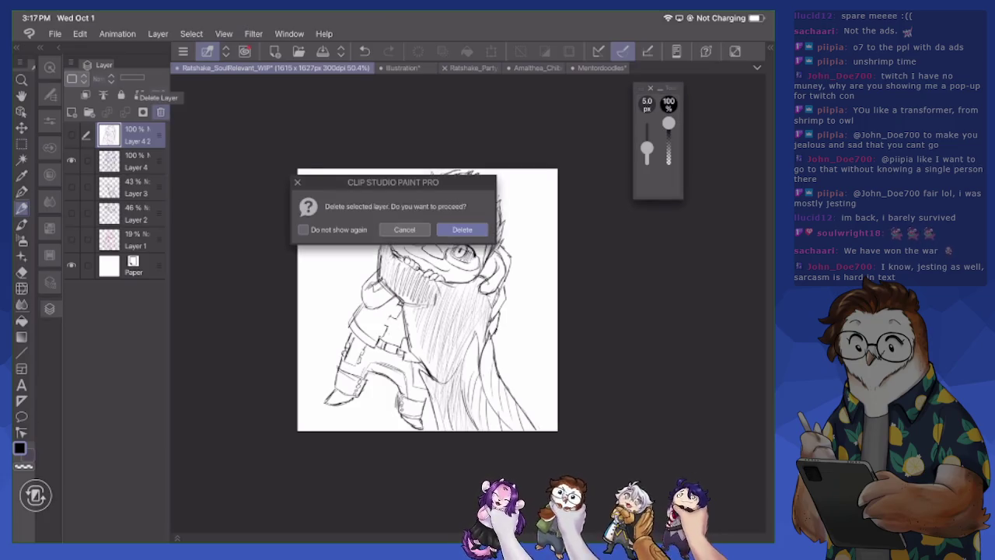
{"action": "key", "text": "Return"}
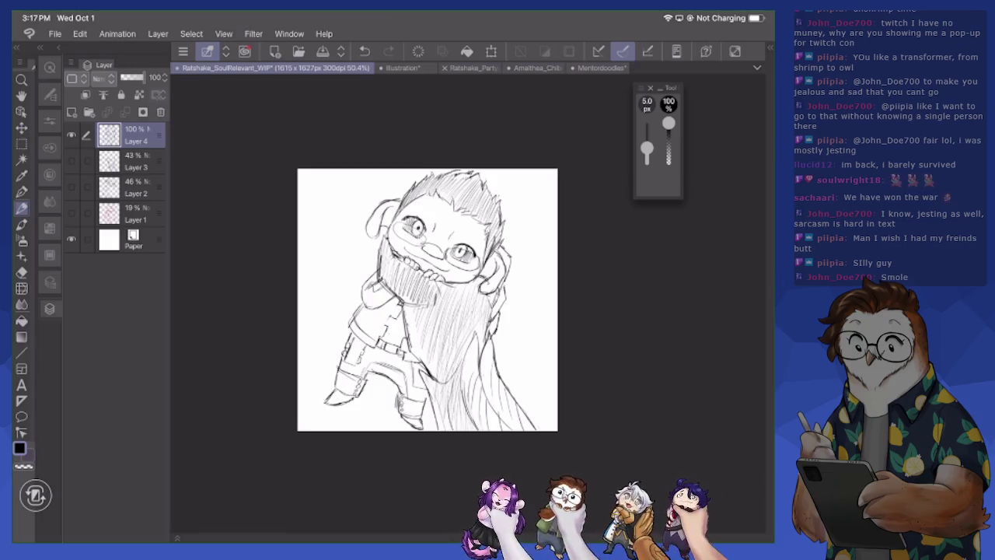
Fade the Layer 4 sketch to 24% opacity
{"action": "scroll", "coordinate": [427, 299], "scroll_direction": "up", "scroll_amount": 2}
{"action": "scroll", "coordinate": [428, 300], "scroll_direction": "up", "scroll_amount": 1}
{"action": "scroll", "coordinate": [428, 300], "scroll_direction": "up", "scroll_amount": 1}
{"action": "scroll", "coordinate": [427, 299], "scroll_direction": "up", "scroll_amount": 1}
{"action": "scroll", "coordinate": [427, 299], "scroll_direction": "up", "scroll_amount": 1}
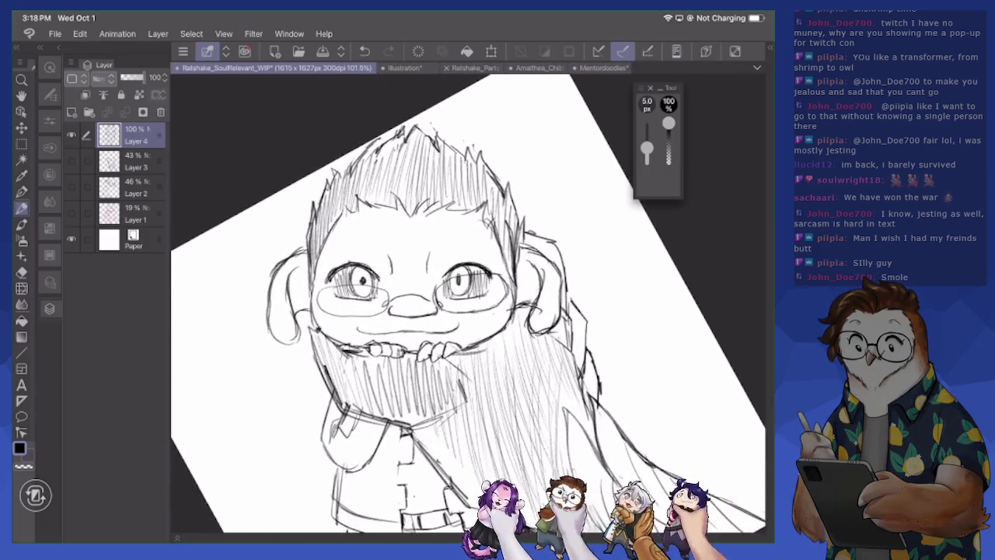
{"action": "scroll", "coordinate": [428, 300], "scroll_direction": "up", "scroll_amount": 2}
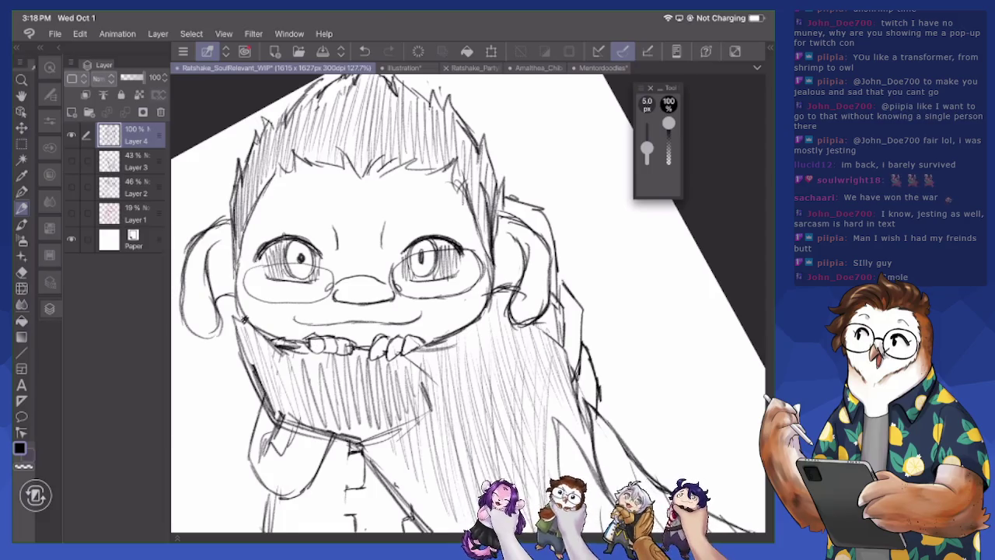
{"action": "left_click_drag", "start_coordinate": [146, 77], "coordinate": [124, 77]}
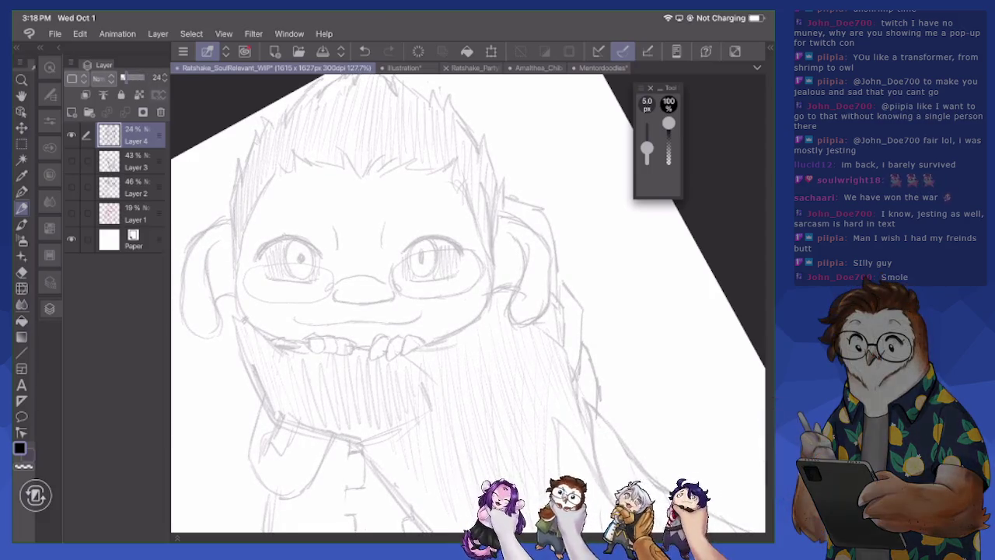
Add a new raster layer, Layer 5, for the inks
{"action": "left_click", "coordinate": [72, 112]}
{"action": "scroll", "coordinate": [466, 304], "scroll_direction": "up", "scroll_amount": 1}
{"action": "scroll", "coordinate": [467, 303], "scroll_direction": "up", "scroll_amount": 1}
{"action": "scroll", "coordinate": [467, 303], "scroll_direction": "up", "scroll_amount": 1}
{"action": "scroll", "coordinate": [467, 303], "scroll_direction": "up", "scroll_amount": 1}
{"action": "scroll", "coordinate": [466, 303], "scroll_direction": "down", "scroll_amount": 1}
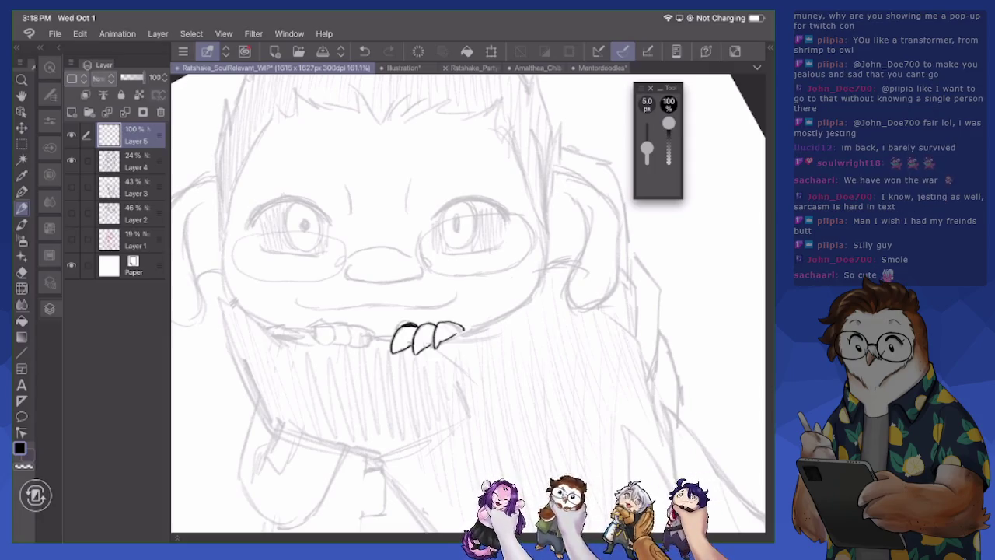
Ink the right eye's upper outline and retrace it darker
{"action": "key", "text": "e"}
{"action": "key", "text": "p"}
{"action": "key", "text": "e"}
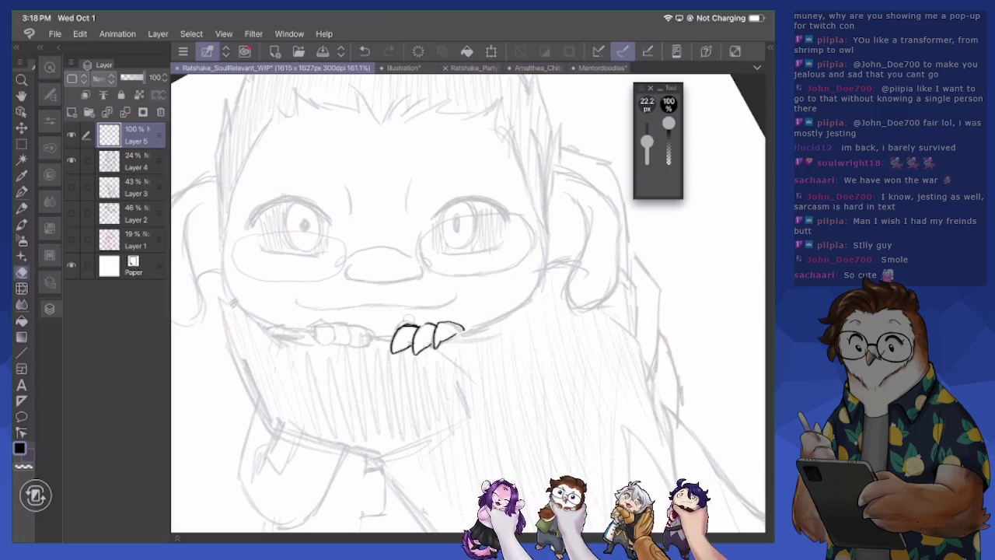
{"action": "key", "text": "p"}
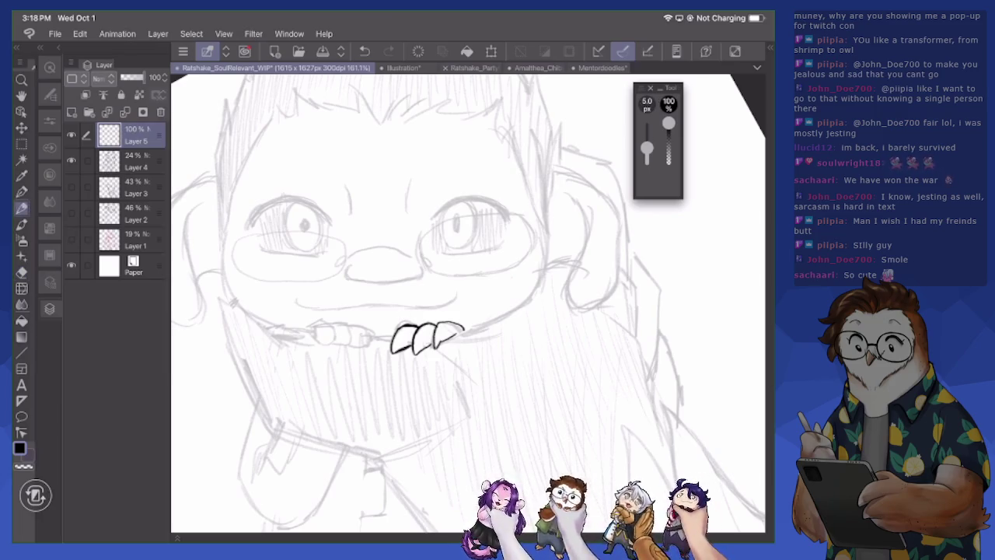
{"action": "mouse_move", "coordinate": [427, 338]}
{"action": "left_mouse_down"}
{"action": "mouse_move", "coordinate": [396, 382]}
{"action": "mouse_move", "coordinate": [348, 377]}
{"action": "mouse_move", "coordinate": [457, 400]}
{"action": "left_mouse_up"}
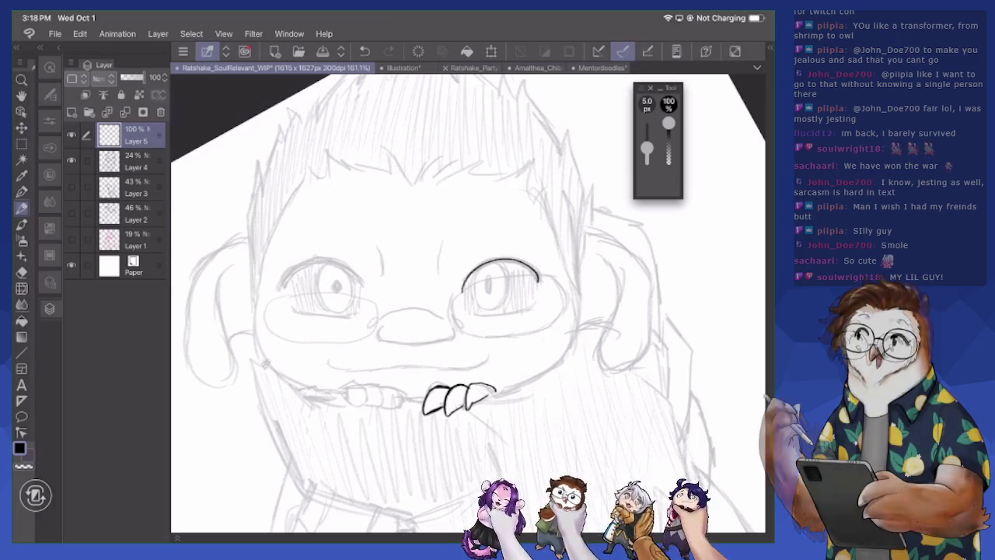
{"action": "scroll", "coordinate": [501, 284], "scroll_direction": "up", "scroll_amount": 3}
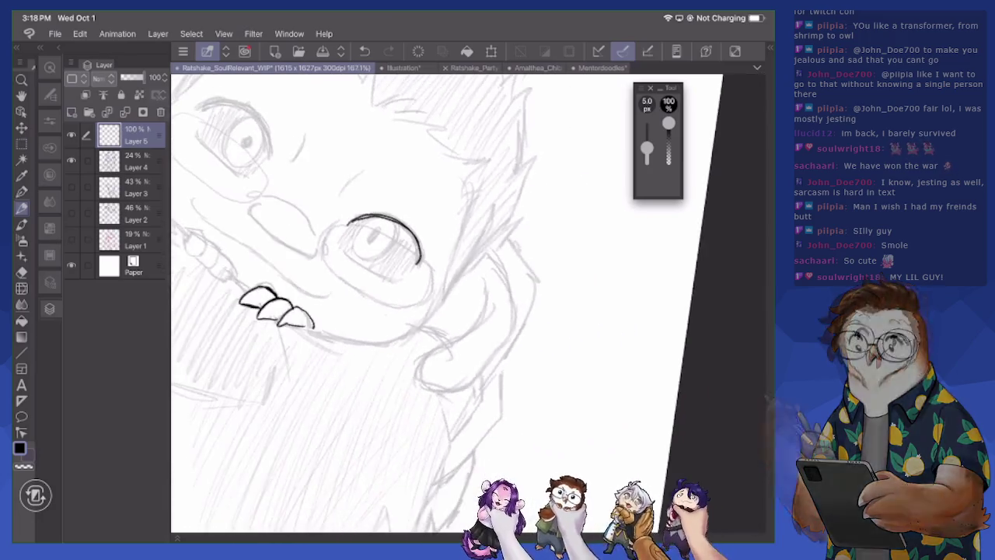
{"action": "scroll", "coordinate": [502, 284], "scroll_direction": "up", "scroll_amount": 3}
{"action": "scroll", "coordinate": [502, 284], "scroll_direction": "up", "scroll_amount": 2}
{"action": "mouse_move", "coordinate": [312, 141]}
{"action": "left_mouse_down"}
{"action": "mouse_move", "coordinate": [392, 192]}
{"action": "mouse_move", "coordinate": [432, 261]}
{"action": "mouse_move", "coordinate": [441, 323]}
{"action": "left_mouse_up"}
{"action": "mouse_move", "coordinate": [404, 210]}
{"action": "left_mouse_down"}
{"action": "mouse_move", "coordinate": [433, 284]}
{"action": "mouse_move", "coordinate": [426, 381]}
{"action": "mouse_move", "coordinate": [379, 404]}
{"action": "mouse_move", "coordinate": [417, 396]}
{"action": "mouse_move", "coordinate": [400, 398]}
{"action": "mouse_move", "coordinate": [438, 322]}
{"action": "left_mouse_up"}
{"action": "mouse_move", "coordinate": [333, 147]}
{"action": "left_mouse_down"}
{"action": "mouse_move", "coordinate": [374, 178]}
{"action": "mouse_move", "coordinate": [434, 263]}
{"action": "mouse_move", "coordinate": [444, 361]}
{"action": "mouse_move", "coordinate": [395, 412]}
{"action": "mouse_move", "coordinate": [375, 408]}
{"action": "left_mouse_up"}
Ink and thicken the left eye's upper outline, erasing the stroke end thinner
{"action": "scroll", "coordinate": [466, 303], "scroll_direction": "down", "scroll_amount": 5}
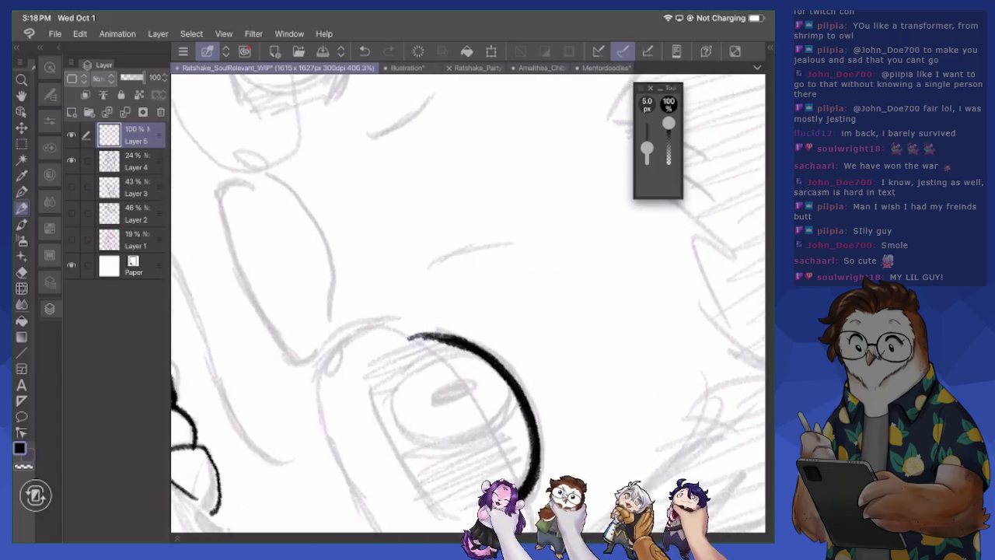
{"action": "scroll", "coordinate": [467, 304], "scroll_direction": "up", "scroll_amount": 2}
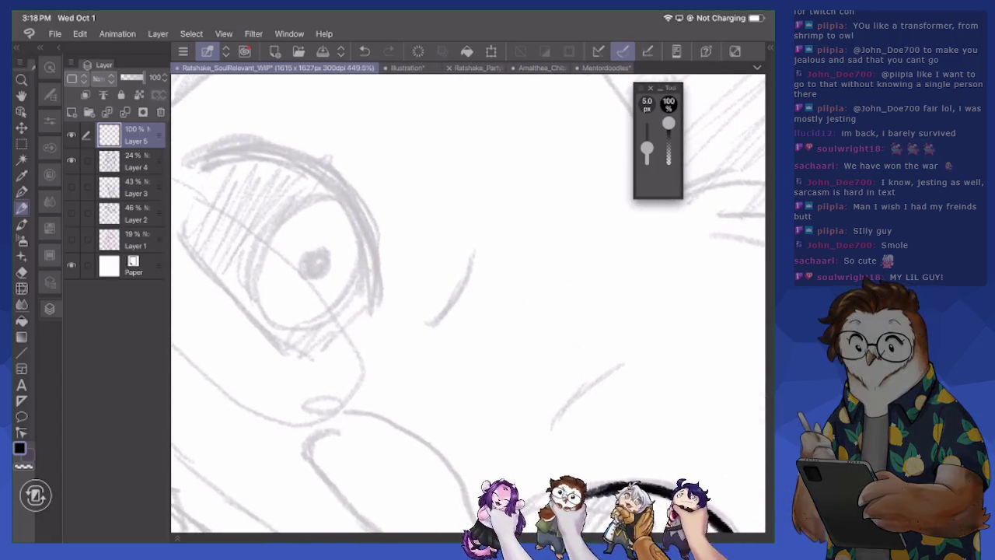
{"action": "mouse_move", "coordinate": [200, 169]}
{"action": "left_mouse_down"}
{"action": "mouse_move", "coordinate": [373, 308]}
{"action": "mouse_move", "coordinate": [374, 328]}
{"action": "left_mouse_up"}
{"action": "mouse_move", "coordinate": [199, 167]}
{"action": "left_mouse_down"}
{"action": "mouse_move", "coordinate": [383, 294]}
{"action": "mouse_move", "coordinate": [377, 325]}
{"action": "left_mouse_up"}
{"action": "left_click_drag", "start_coordinate": [359, 225], "coordinate": [376, 320]}
{"action": "left_click_drag", "start_coordinate": [375, 286], "coordinate": [381, 323]}
{"action": "key", "text": "e"}
{"action": "left_click_drag", "start_coordinate": [383, 222], "coordinate": [383, 327]}
{"action": "key", "text": "p"}
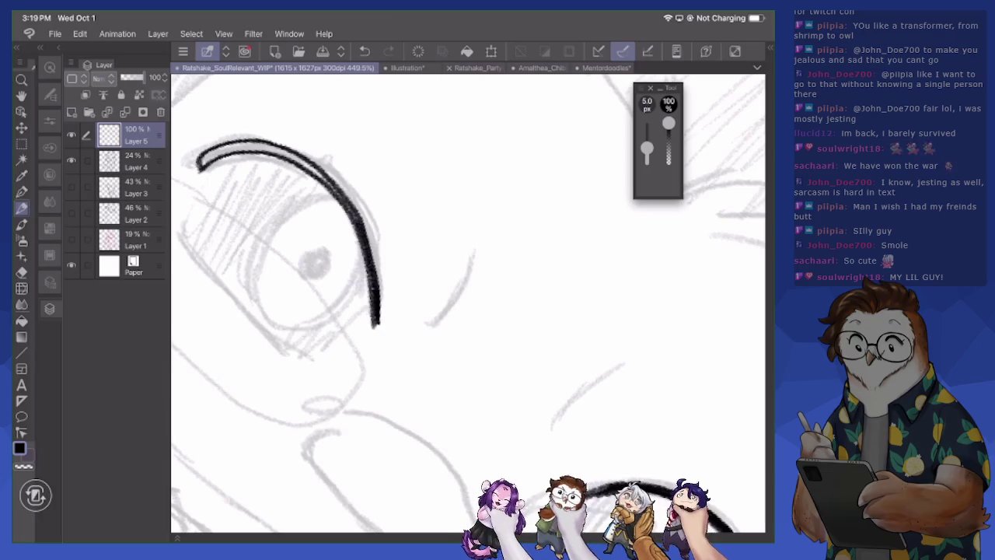
Thicken the top of the left eye's outline
{"action": "left_click_drag", "start_coordinate": [376, 263], "coordinate": [378, 330]}
{"action": "scroll", "coordinate": [467, 303], "scroll_direction": "down", "scroll_amount": 5}
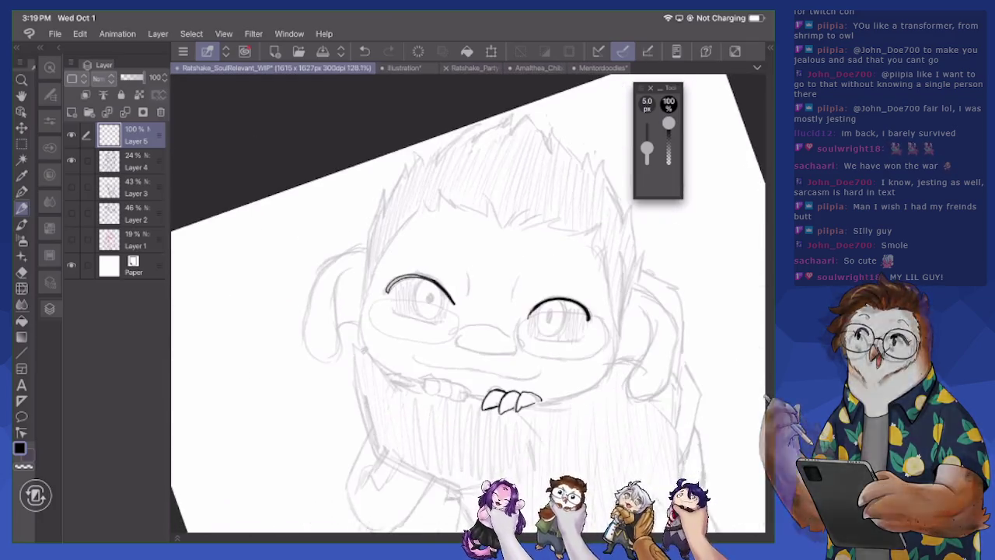
{"action": "scroll", "coordinate": [466, 303], "scroll_direction": "up", "scroll_amount": 3}
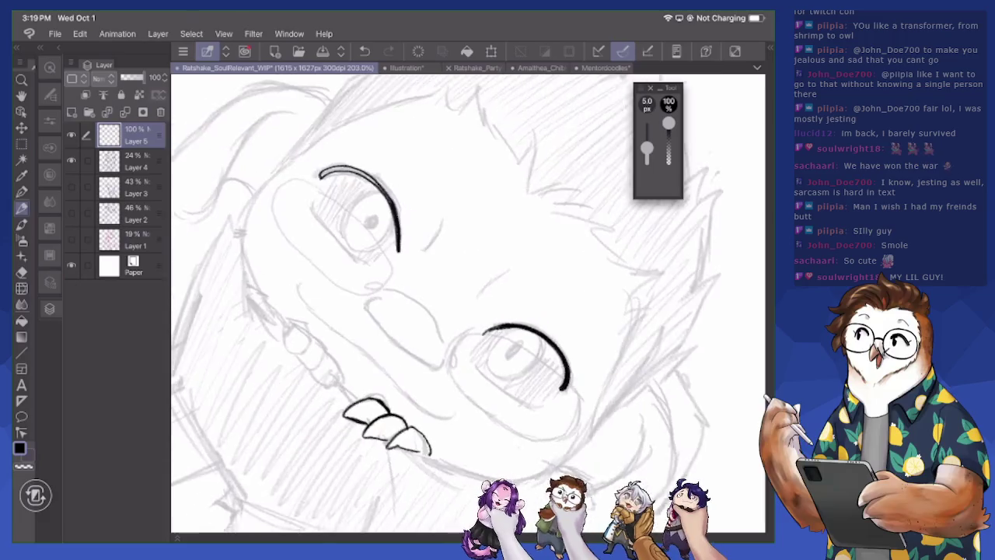
{"action": "scroll", "coordinate": [365, 327], "scroll_direction": "up", "scroll_amount": 2}
{"action": "scroll", "coordinate": [365, 327], "scroll_direction": "up", "scroll_amount": 2}
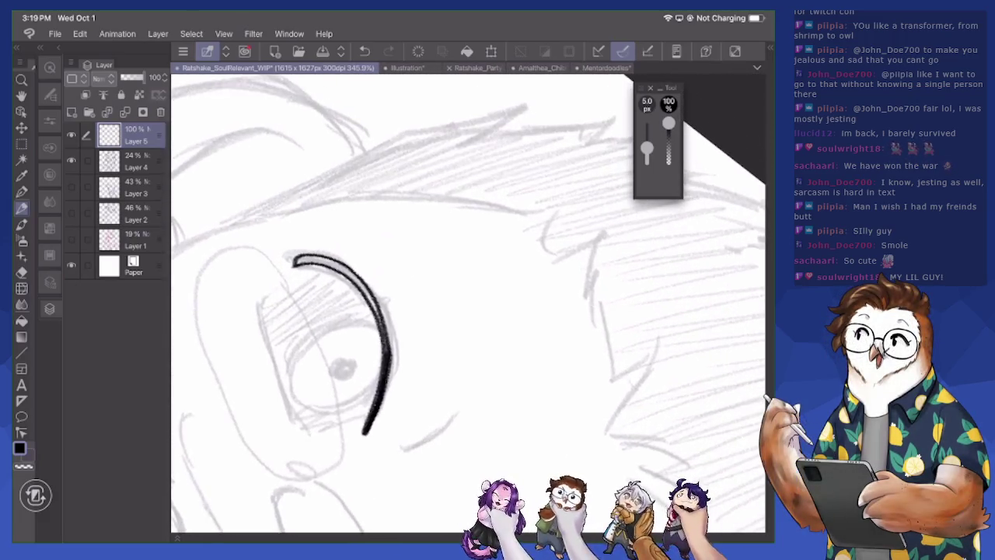
{"action": "mouse_move", "coordinate": [297, 260]}
{"action": "left_mouse_down"}
{"action": "mouse_move", "coordinate": [346, 275]}
{"action": "mouse_move", "coordinate": [379, 318]}
{"action": "left_mouse_up"}
{"action": "left_click_drag", "start_coordinate": [344, 268], "coordinate": [373, 303]}
{"action": "mouse_move", "coordinate": [313, 257]}
{"action": "left_mouse_down"}
{"action": "mouse_move", "coordinate": [358, 280]}
{"action": "mouse_move", "coordinate": [351, 270]}
{"action": "left_mouse_up"}
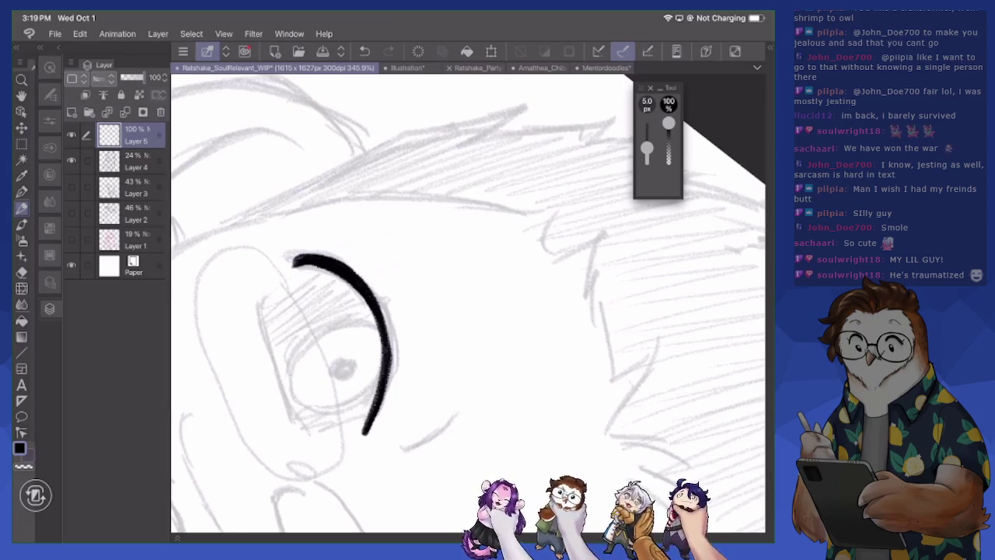
Start the nose outline with a small loop
{"action": "scroll", "coordinate": [468, 303], "scroll_direction": "down", "scroll_amount": 2}
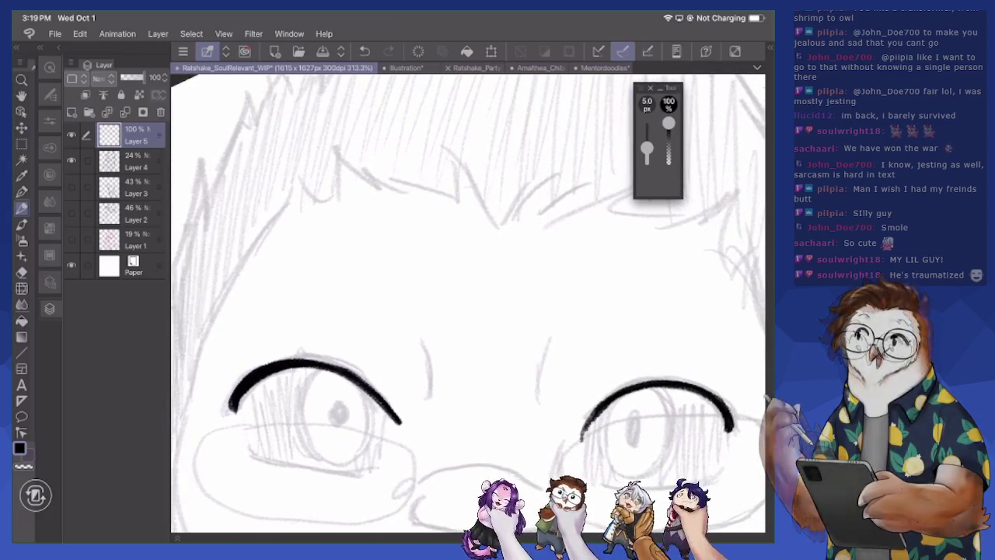
{"action": "scroll", "coordinate": [468, 303], "scroll_direction": "down", "scroll_amount": 2}
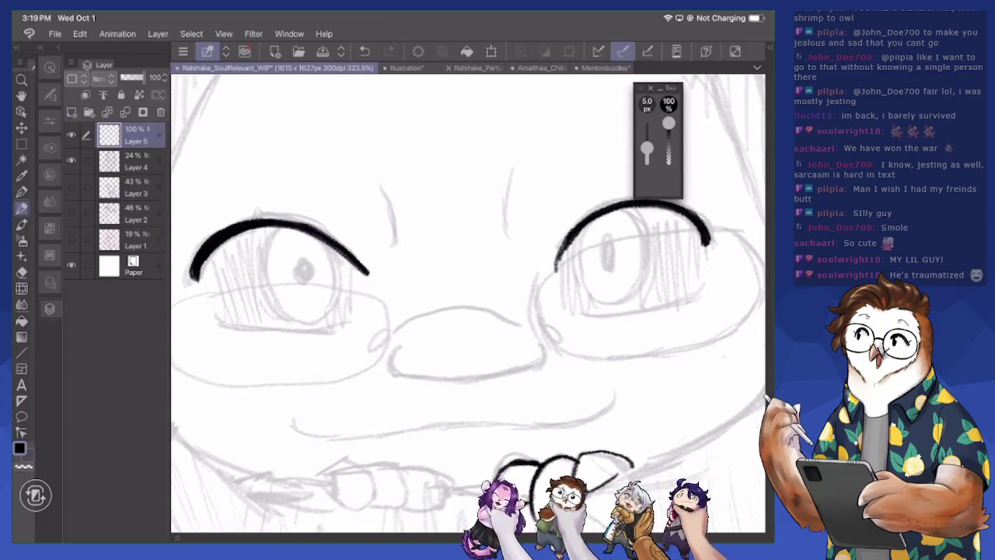
{"action": "left_click_drag", "start_coordinate": [368, 339], "coordinate": [529, 330]}
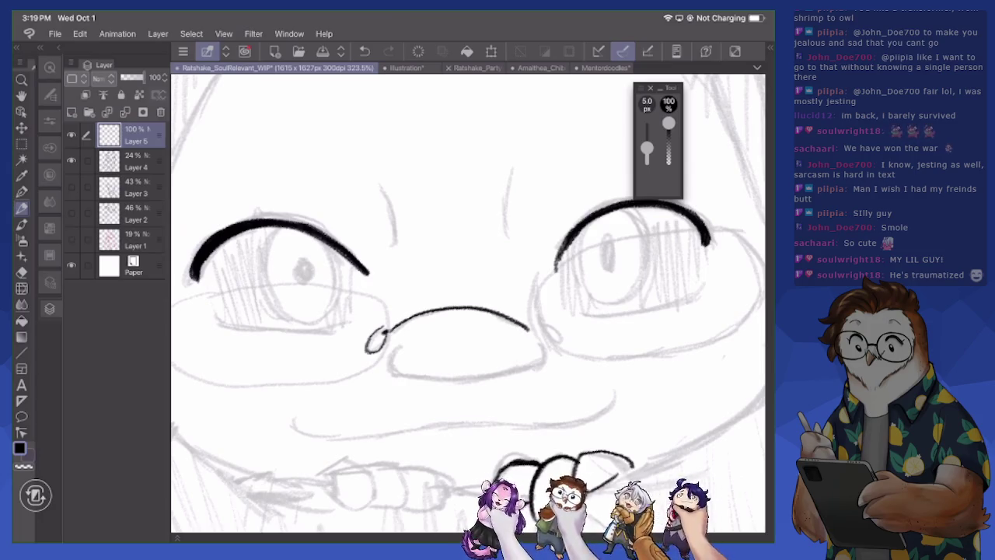
Ink the side of the nose down from the eye
{"action": "left_click_drag", "start_coordinate": [545, 233], "coordinate": [607, 373]}
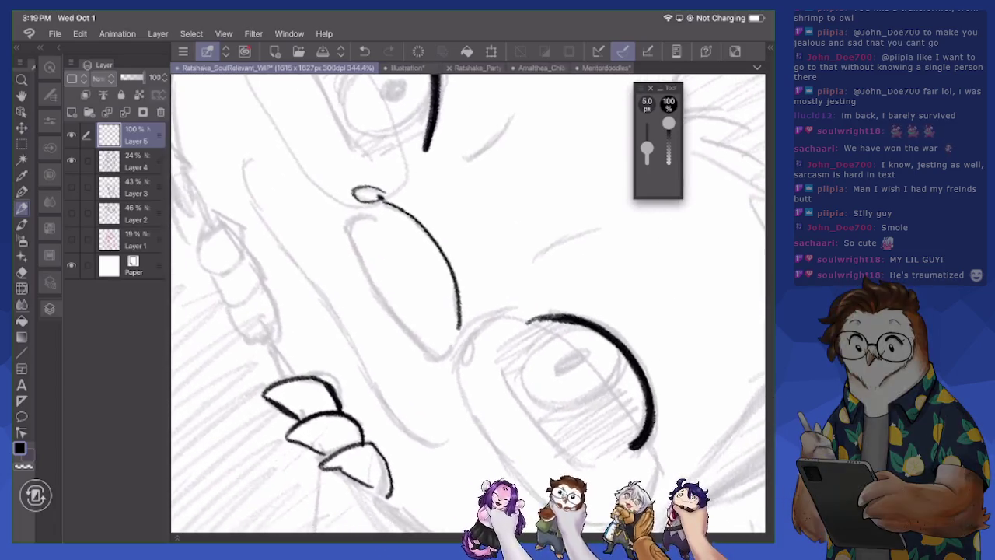
{"action": "scroll", "coordinate": [467, 303], "scroll_direction": "up", "scroll_amount": 3}
{"action": "mouse_move", "coordinate": [308, 159]}
{"action": "left_mouse_down"}
{"action": "mouse_move", "coordinate": [342, 172]}
{"action": "mouse_move", "coordinate": [386, 216]}
{"action": "mouse_move", "coordinate": [415, 285]}
{"action": "mouse_move", "coordinate": [397, 385]}
{"action": "mouse_move", "coordinate": [412, 356]}
{"action": "left_mouse_up"}
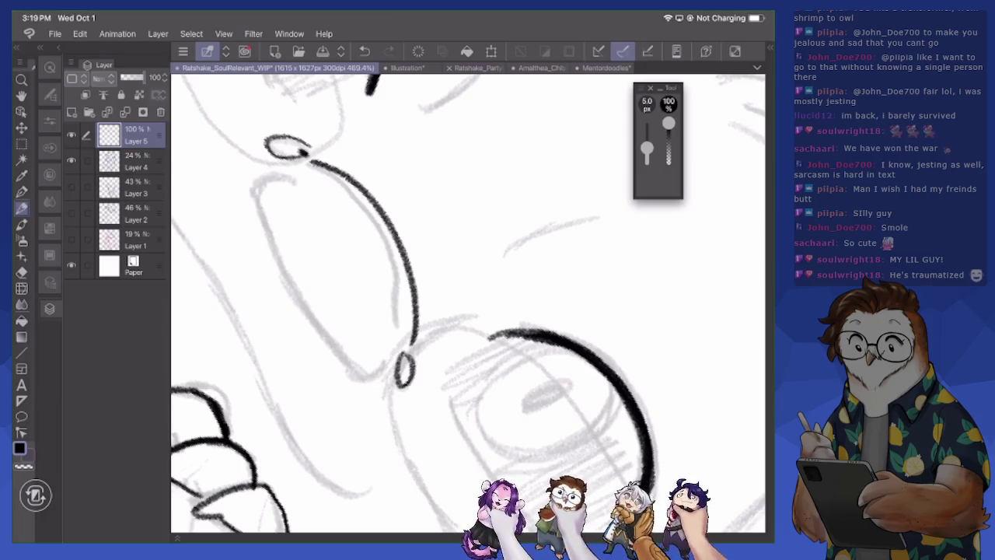
{"action": "scroll", "coordinate": [466, 303], "scroll_direction": "down", "scroll_amount": 2}
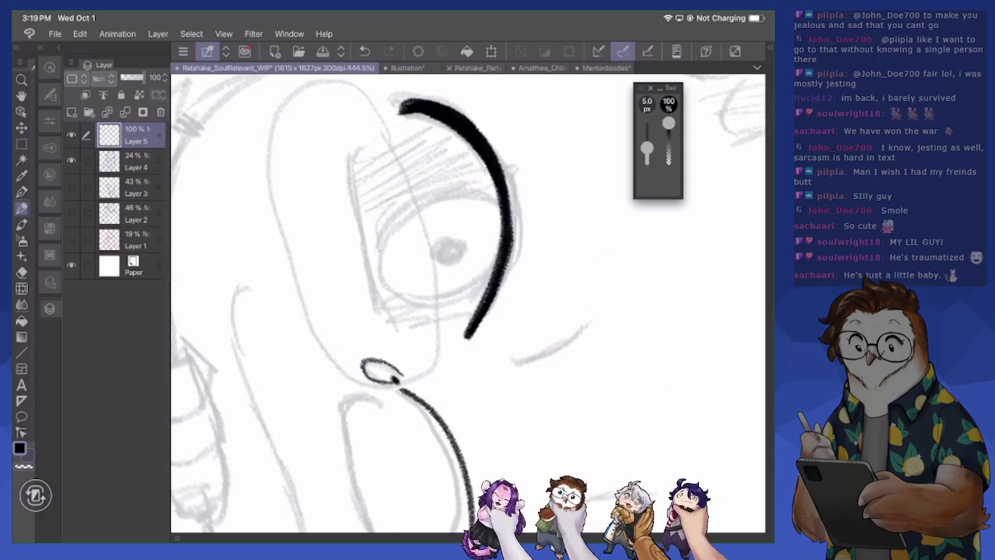
Ink the left lens outline from the nose-pad loop along the cheek, undoing a bad stroke
{"action": "mouse_move", "coordinate": [300, 86]}
{"action": "left_mouse_down"}
{"action": "mouse_move", "coordinate": [276, 109]}
{"action": "mouse_move", "coordinate": [272, 178]}
{"action": "mouse_move", "coordinate": [297, 275]}
{"action": "mouse_move", "coordinate": [327, 350]}
{"action": "mouse_move", "coordinate": [364, 386]}
{"action": "mouse_move", "coordinate": [412, 385]}
{"action": "left_mouse_up"}
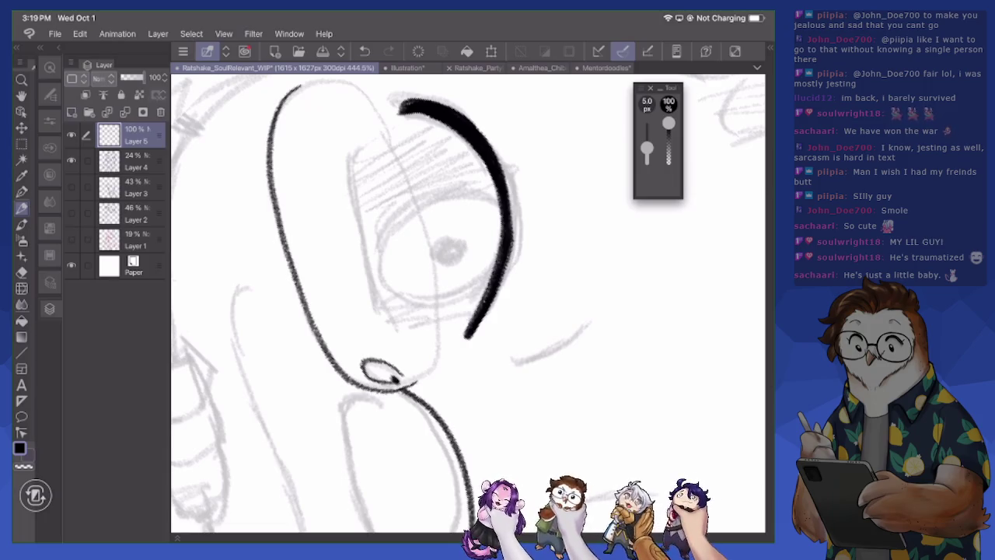
{"action": "mouse_move", "coordinate": [300, 86]}
{"action": "left_mouse_down"}
{"action": "mouse_move", "coordinate": [342, 81]}
{"action": "mouse_move", "coordinate": [389, 125]}
{"action": "mouse_move", "coordinate": [424, 210]}
{"action": "mouse_move", "coordinate": [440, 307]}
{"action": "mouse_move", "coordinate": [413, 385]}
{"action": "left_mouse_up"}
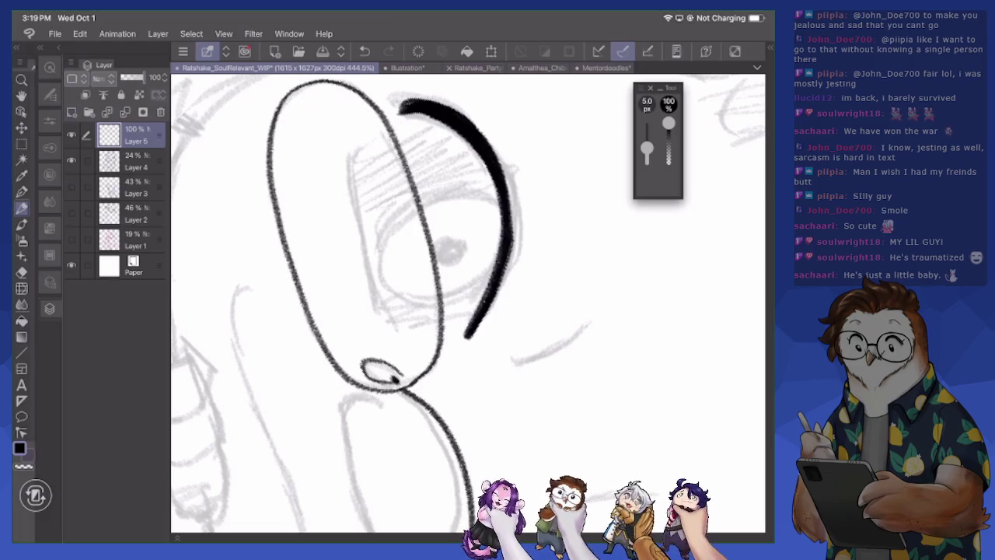
{"action": "scroll", "coordinate": [467, 304], "scroll_direction": "down", "scroll_amount": 5}
{"action": "scroll", "coordinate": [467, 304], "scroll_direction": "down", "scroll_amount": 5}
{"action": "mouse_move", "coordinate": [309, 271]}
{"action": "left_mouse_down"}
{"action": "mouse_move", "coordinate": [294, 286]}
{"action": "mouse_move", "coordinate": [289, 393]}
{"action": "left_mouse_up"}
{"action": "scroll", "coordinate": [467, 303], "scroll_direction": "down", "scroll_amount": 5}
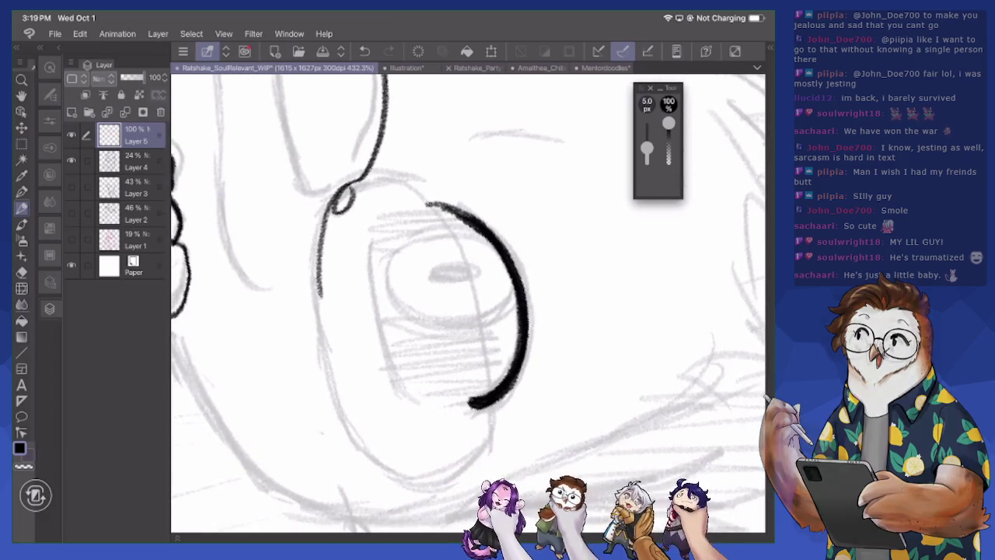
{"action": "key", "text": "ctrl+z"}
{"action": "mouse_move", "coordinate": [356, 181]}
{"action": "left_mouse_down"}
{"action": "mouse_move", "coordinate": [416, 204]}
{"action": "mouse_move", "coordinate": [444, 286]}
{"action": "mouse_move", "coordinate": [466, 450]}
{"action": "mouse_move", "coordinate": [454, 468]}
{"action": "left_mouse_up"}
{"action": "mouse_move", "coordinate": [357, 182]}
{"action": "left_mouse_down"}
{"action": "mouse_move", "coordinate": [313, 219]}
{"action": "mouse_move", "coordinate": [309, 333]}
{"action": "mouse_move", "coordinate": [342, 433]}
{"action": "mouse_move", "coordinate": [397, 473]}
{"action": "mouse_move", "coordinate": [458, 462]}
{"action": "left_mouse_up"}
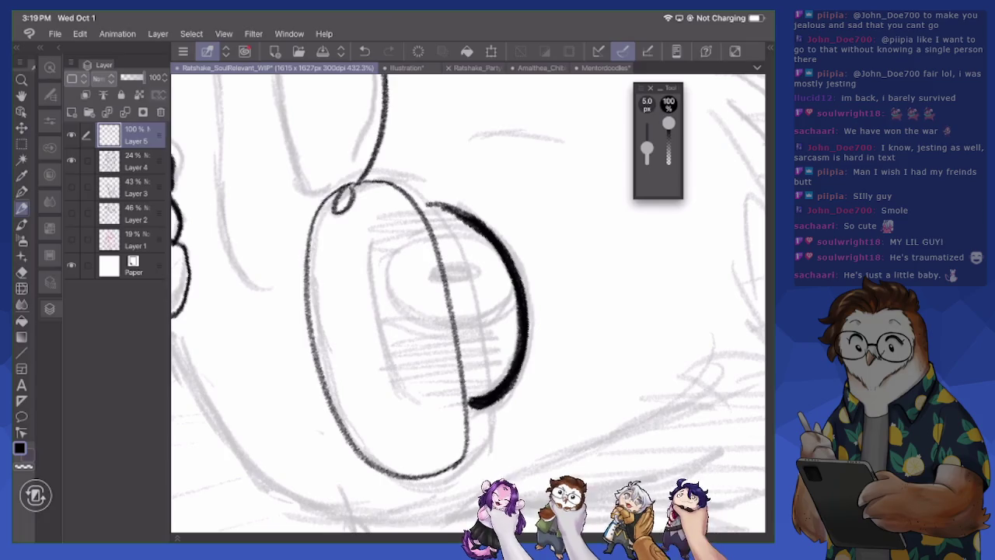
{"action": "scroll", "coordinate": [467, 303], "scroll_direction": "down", "scroll_amount": 5}
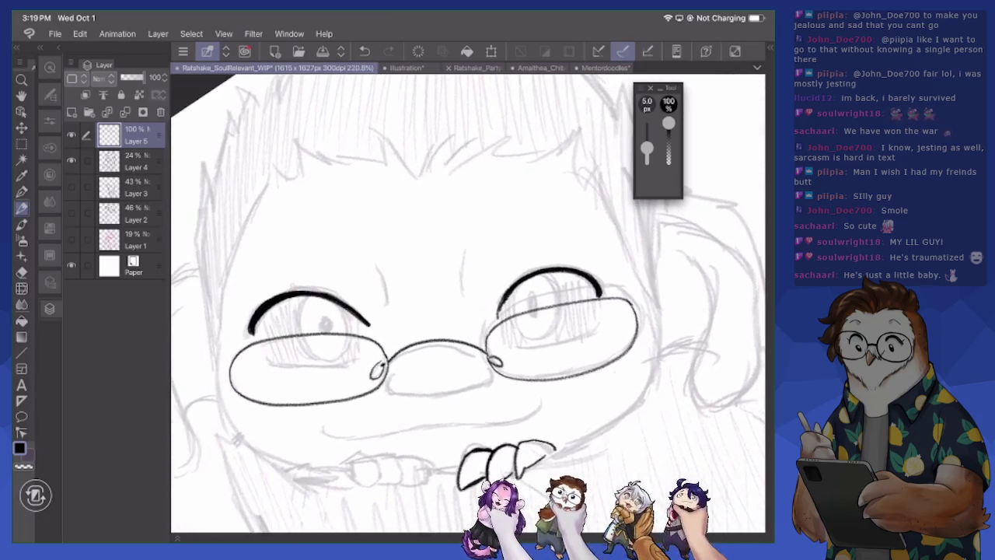
Ink the right lens's top edge and erase its overshoot
{"action": "mouse_move", "coordinate": [505, 321]}
{"action": "left_mouse_down"}
{"action": "mouse_move", "coordinate": [557, 303]}
{"action": "mouse_move", "coordinate": [626, 302]}
{"action": "left_mouse_up"}
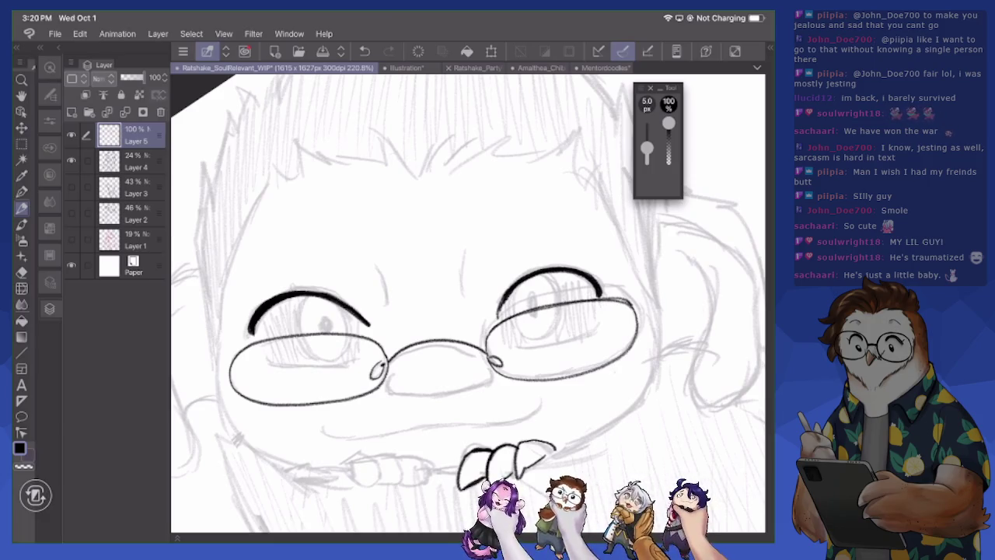
{"action": "key", "text": "e"}
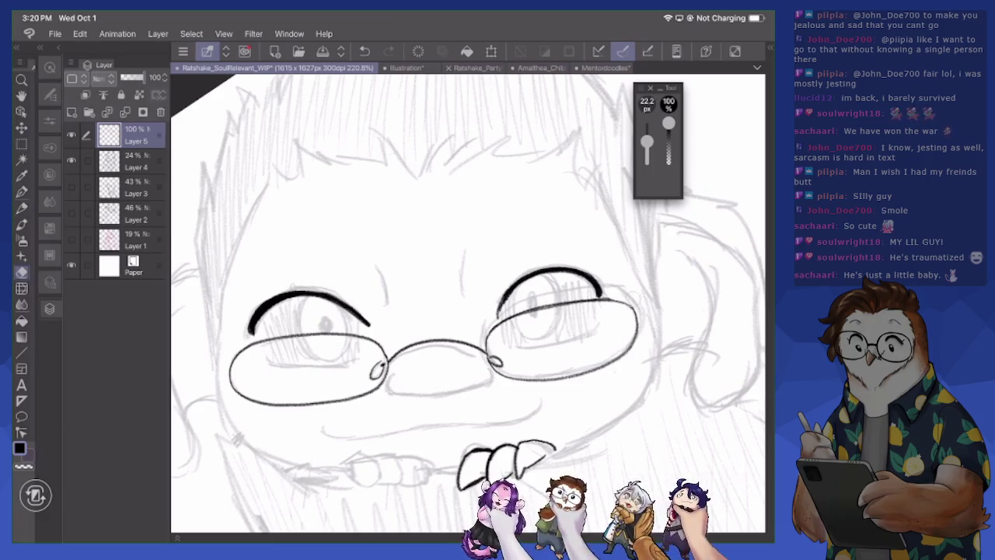
{"action": "key", "text": "p"}
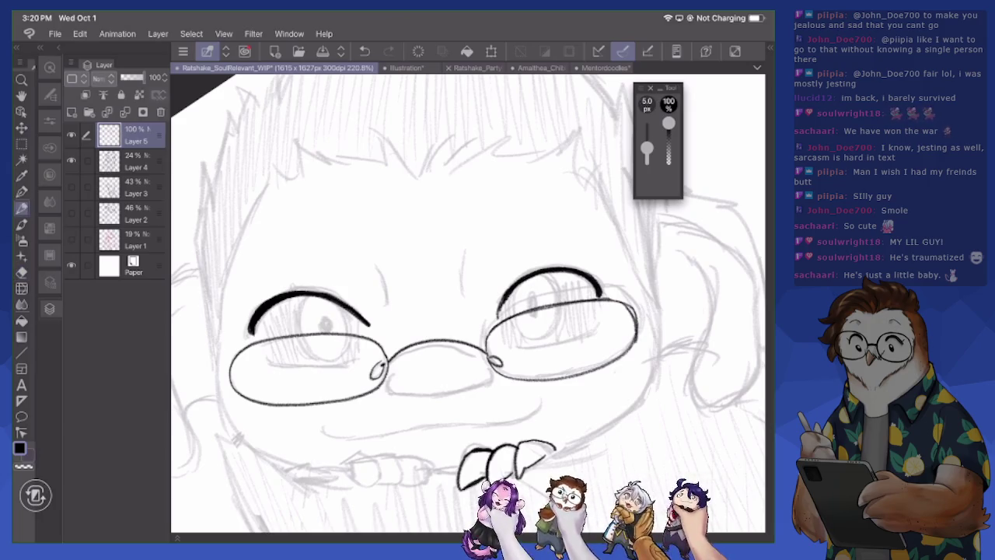
{"action": "key", "text": "e"}
{"action": "mouse_move", "coordinate": [622, 295]}
{"action": "left_mouse_down"}
{"action": "mouse_move", "coordinate": [642, 333]}
{"action": "mouse_move", "coordinate": [635, 363]}
{"action": "left_mouse_up"}
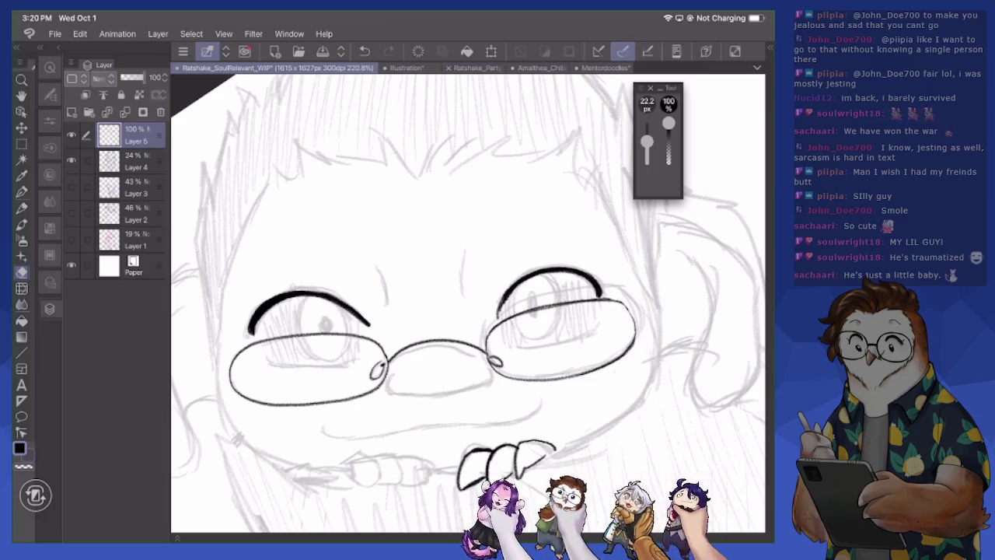
{"action": "key", "text": "m"}
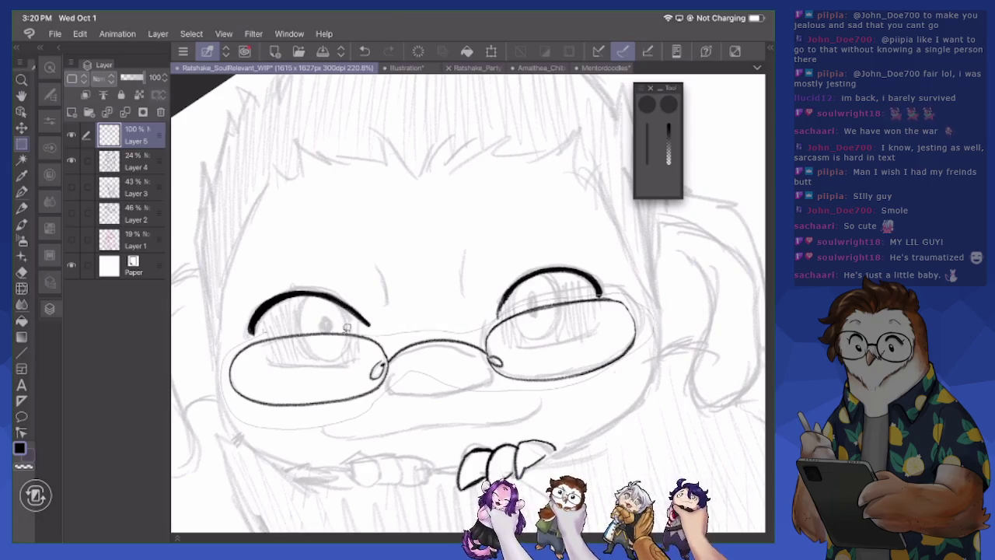
Lasso-select an area around the right eyebrow with the freehand lasso
{"action": "key", "text": "ctrl+a"}
{"action": "left_click", "coordinate": [49, 94]}
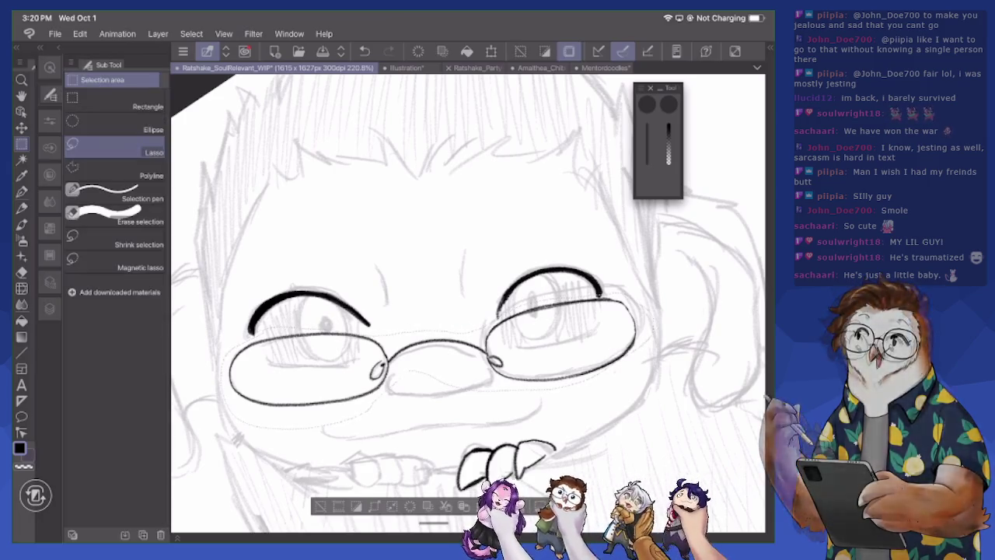
{"action": "left_click", "coordinate": [49, 121]}
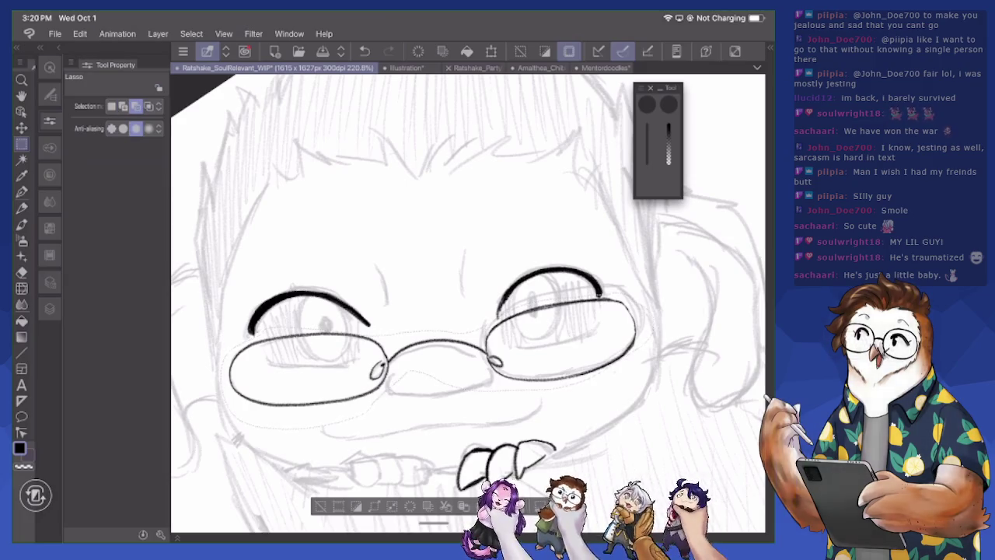
{"action": "scroll", "coordinate": [662, 320], "scroll_direction": "up", "scroll_amount": 3}
{"action": "scroll", "coordinate": [662, 320], "scroll_direction": "up", "scroll_amount": 3}
{"action": "left_click_drag", "start_coordinate": [217, 328], "coordinate": [209, 325]}
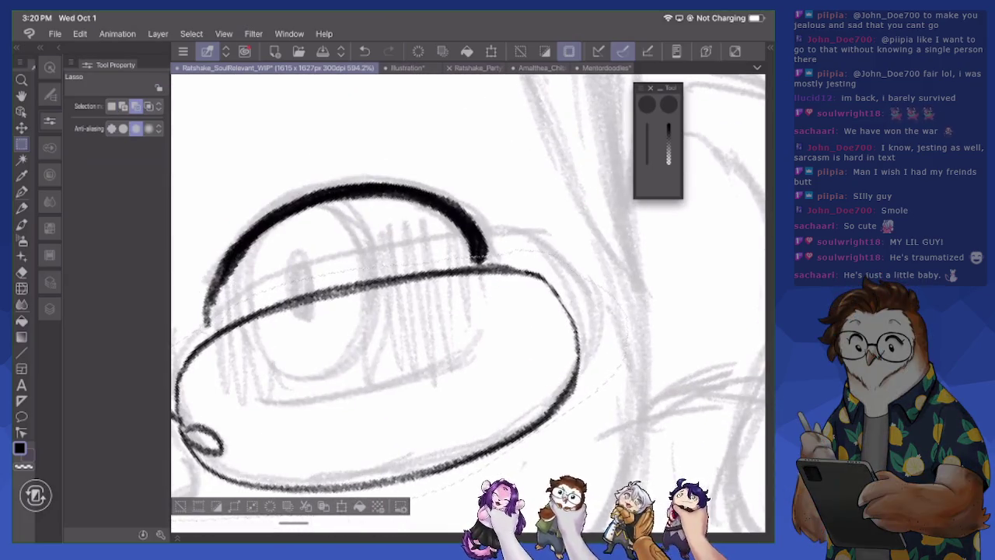
Change the selection mode, make Layer 5 active again and clear the selection
{"action": "mouse_move", "coordinate": [520, 245]}
{"action": "left_mouse_down"}
{"action": "mouse_move", "coordinate": [527, 375]}
{"action": "mouse_move", "coordinate": [586, 313]}
{"action": "left_mouse_up"}
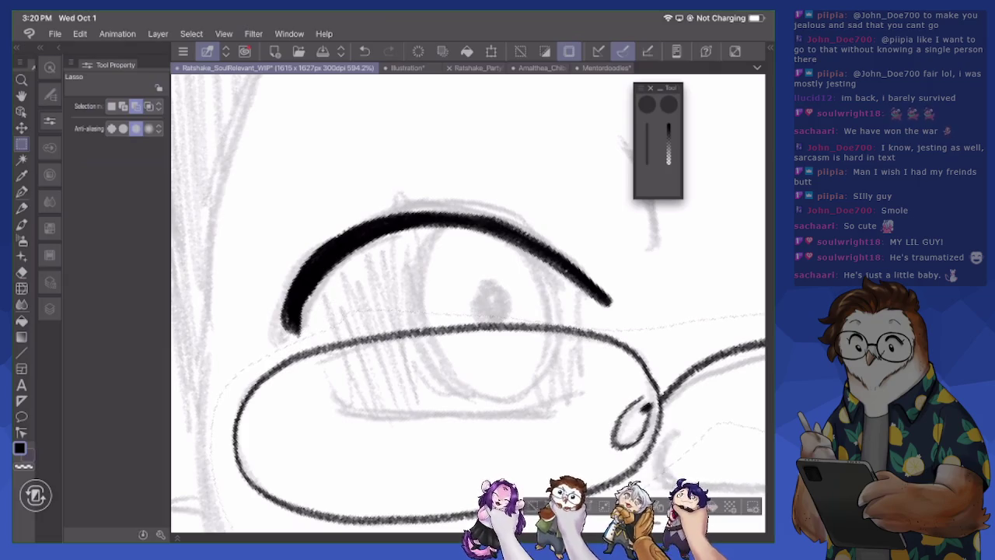
{"action": "scroll", "coordinate": [552, 356], "scroll_direction": "down", "scroll_amount": 5}
{"action": "scroll", "coordinate": [551, 355], "scroll_direction": "down", "scroll_amount": 2}
{"action": "key", "text": "shift"}
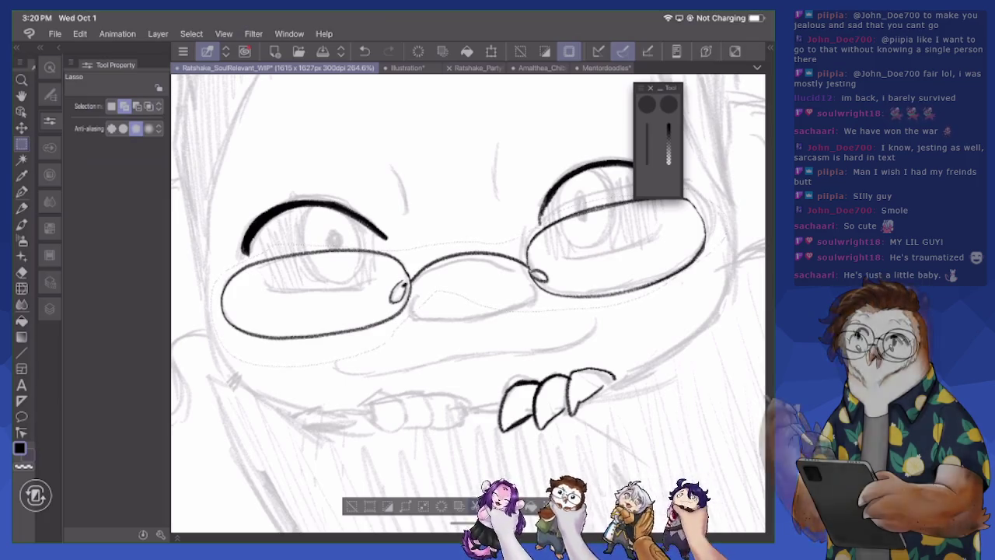
{"action": "key", "text": "F7"}
{"action": "key", "text": "alt+bracketleft"}
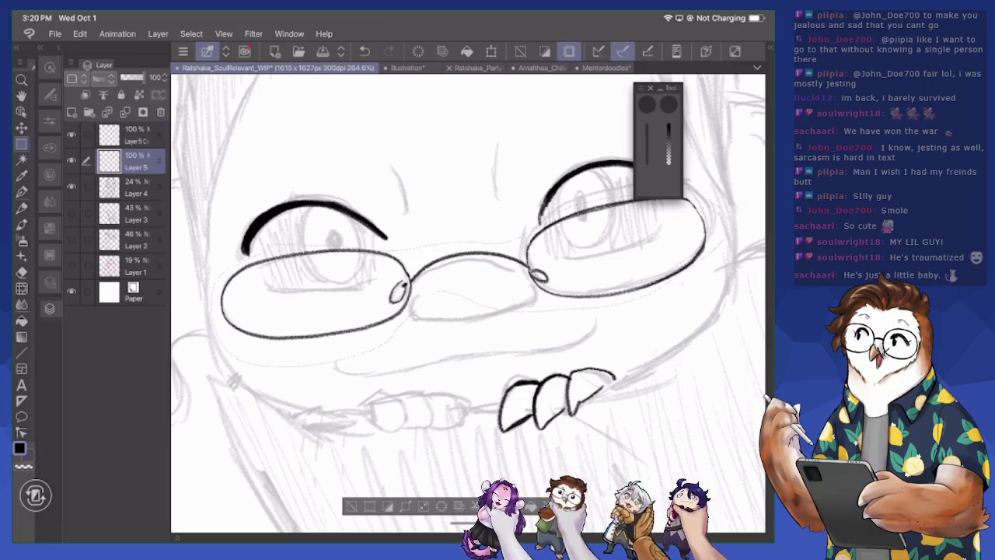
{"action": "key", "text": "ctrl+d"}
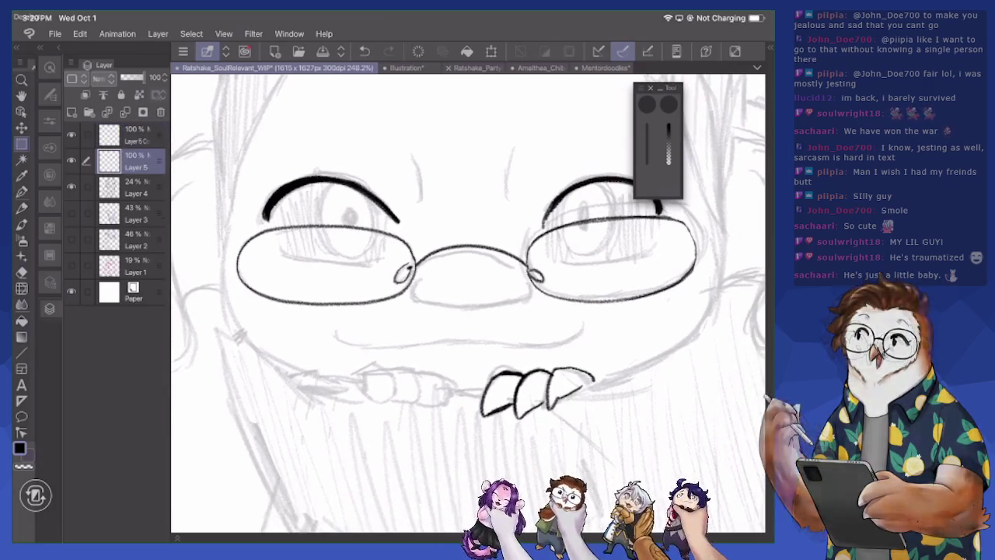
{"action": "scroll", "coordinate": [466, 300], "scroll_direction": "up", "scroll_amount": 2}
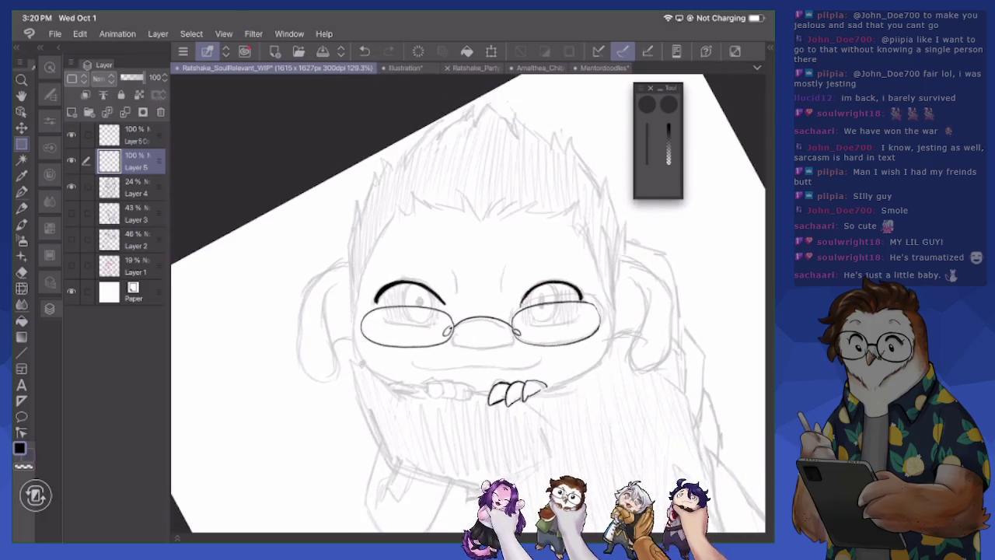
{"action": "scroll", "coordinate": [466, 299], "scroll_direction": "up", "scroll_amount": 2}
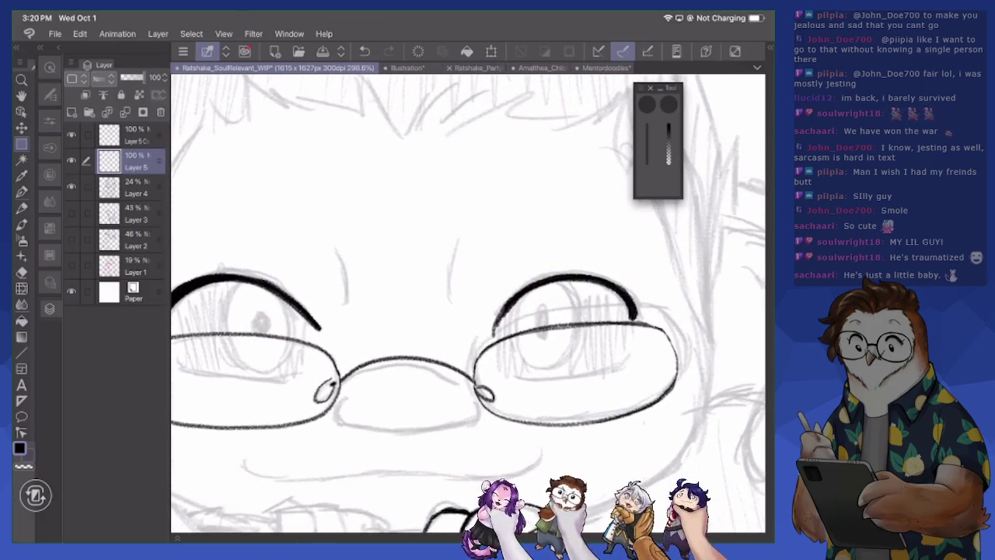
{"action": "key", "text": "p"}
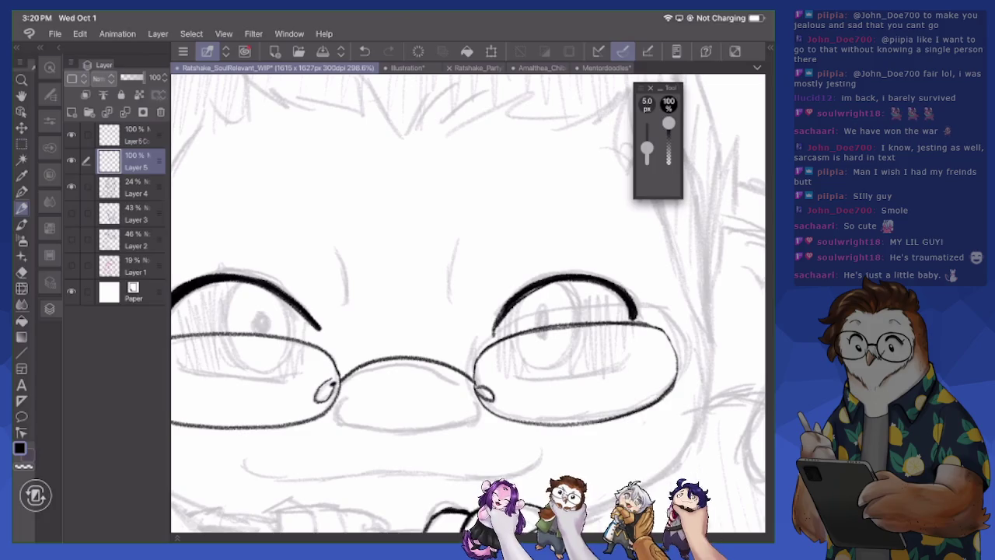
Ink two brow-furrow lines and both sides of the nose outline
{"action": "key", "text": "e"}
{"action": "key", "text": "p"}
{"action": "left_click_drag", "start_coordinate": [459, 221], "coordinate": [451, 304]}
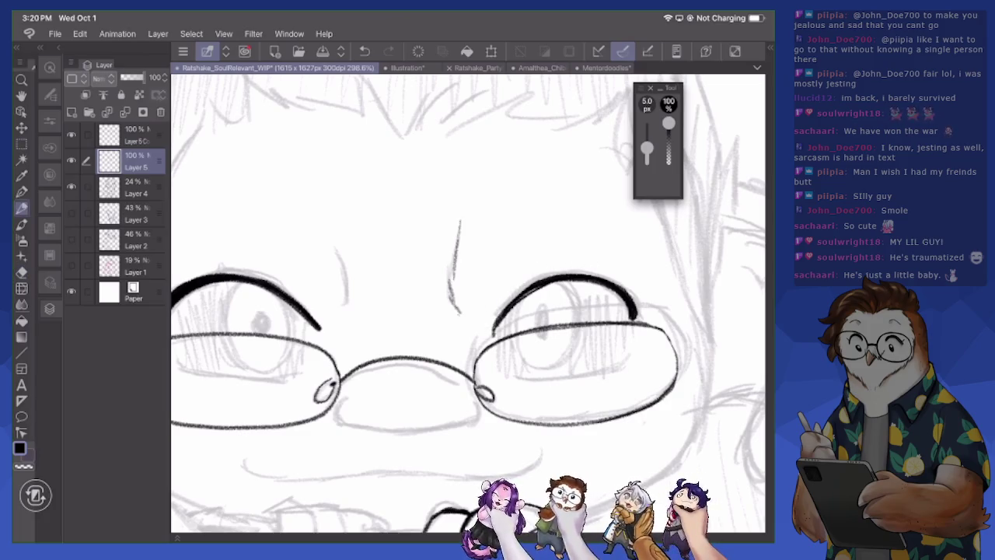
{"action": "left_click_drag", "start_coordinate": [328, 223], "coordinate": [347, 286]}
{"action": "mouse_move", "coordinate": [340, 406]}
{"action": "left_mouse_down"}
{"action": "mouse_move", "coordinate": [348, 428]}
{"action": "mouse_move", "coordinate": [462, 423]}
{"action": "left_mouse_up"}
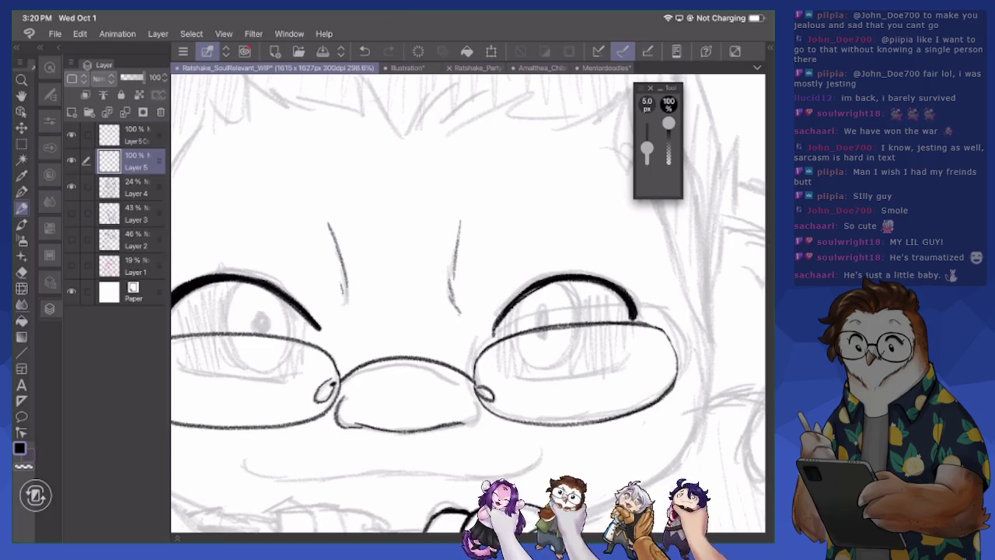
{"action": "left_click_drag", "start_coordinate": [477, 405], "coordinate": [465, 426]}
Ink the first line of the left arm outline
{"action": "scroll", "coordinate": [468, 304], "scroll_direction": "down", "scroll_amount": 5}
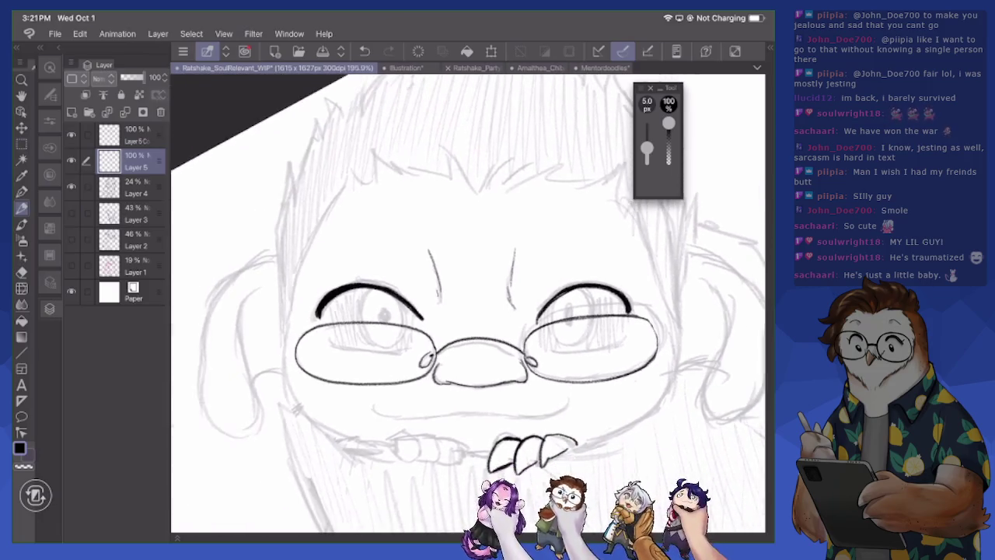
{"action": "scroll", "coordinate": [468, 303], "scroll_direction": "down", "scroll_amount": 5}
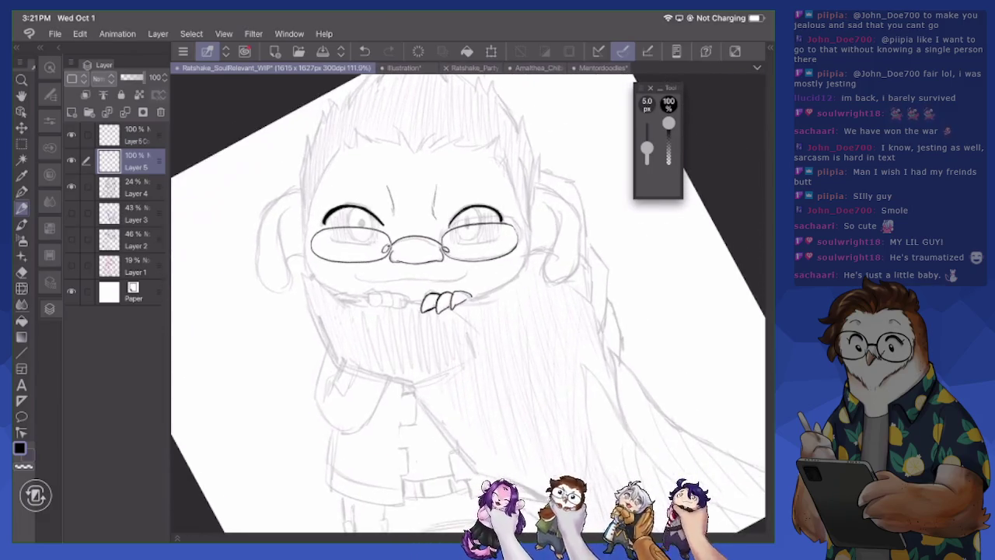
{"action": "scroll", "coordinate": [467, 303], "scroll_direction": "up", "scroll_amount": 3}
{"action": "mouse_move", "coordinate": [350, 327]}
{"action": "left_mouse_down"}
{"action": "mouse_move", "coordinate": [336, 342]}
{"action": "mouse_move", "coordinate": [333, 375]}
{"action": "left_mouse_up"}
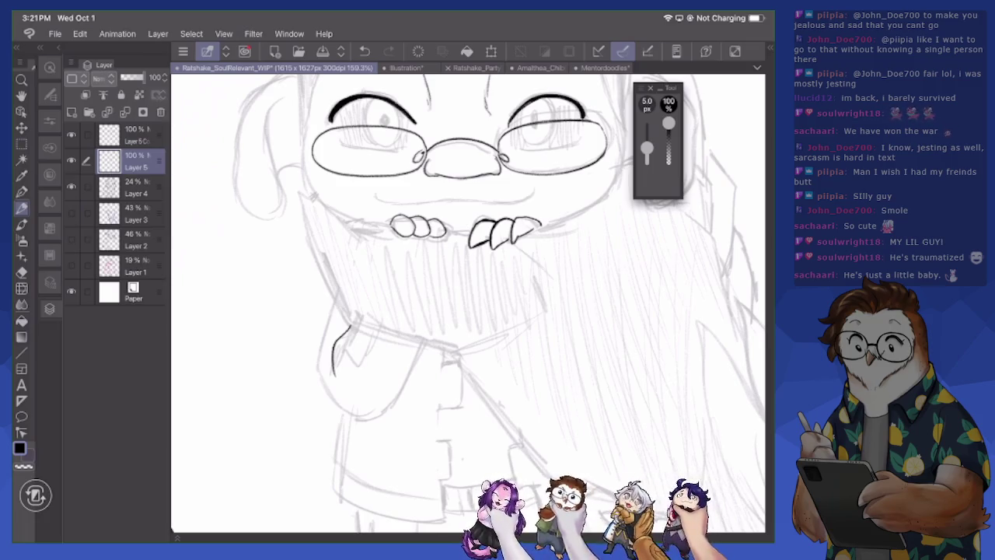
{"action": "scroll", "coordinate": [467, 233], "scroll_direction": "up", "scroll_amount": 1}
{"action": "scroll", "coordinate": [467, 233], "scroll_direction": "up", "scroll_amount": 1}
{"action": "scroll", "coordinate": [467, 233], "scroll_direction": "up", "scroll_amount": 1}
{"action": "scroll", "coordinate": [466, 234], "scroll_direction": "up", "scroll_amount": 1}
{"action": "scroll", "coordinate": [467, 304], "scroll_direction": "down", "scroll_amount": 2}
{"action": "scroll", "coordinate": [466, 303], "scroll_direction": "down", "scroll_amount": 2}
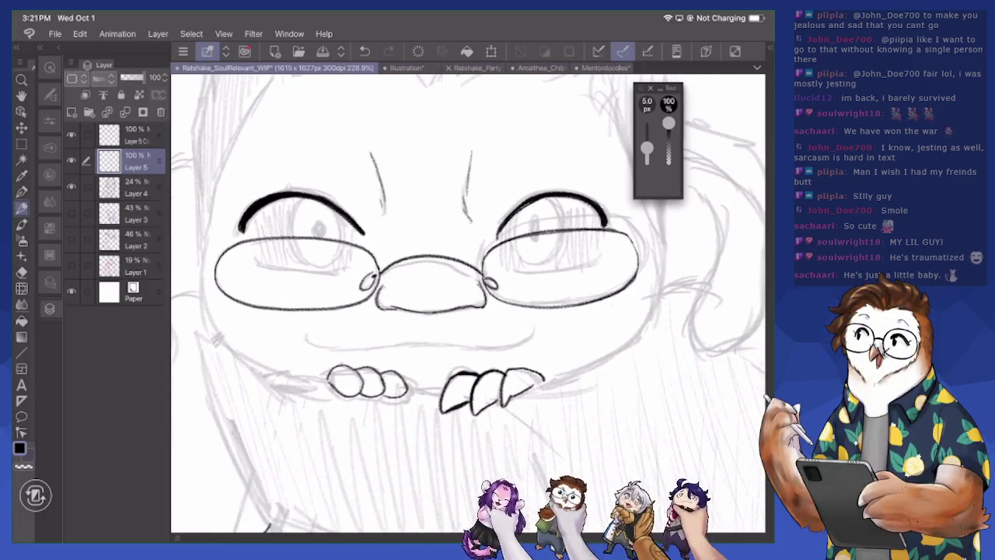
Ink the smiling mouth line and a line inside each glasses lens
{"action": "mouse_move", "coordinate": [466, 303]}
{"action": "left_mouse_down"}
{"action": "mouse_move", "coordinate": [544, 233]}
{"action": "mouse_move", "coordinate": [420, 276]}
{"action": "left_mouse_up"}
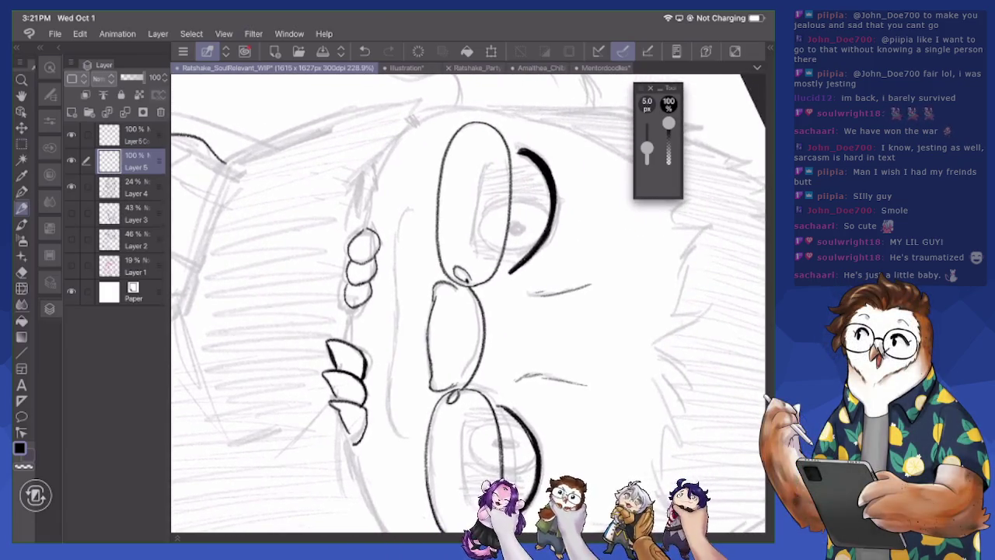
{"action": "mouse_move", "coordinate": [410, 208]}
{"action": "left_mouse_down"}
{"action": "mouse_move", "coordinate": [399, 230]}
{"action": "mouse_move", "coordinate": [388, 429]}
{"action": "left_mouse_up"}
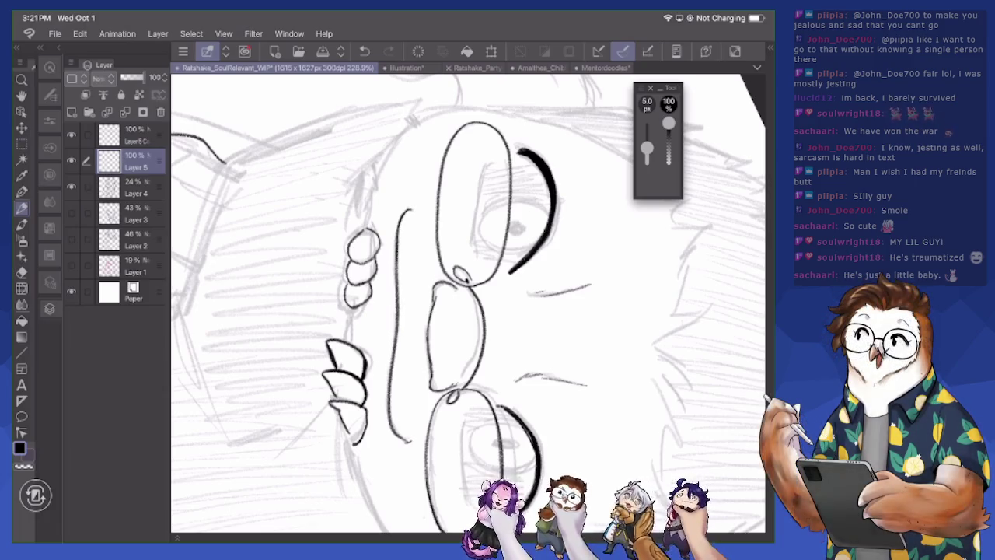
{"action": "left_click_drag", "start_coordinate": [482, 234], "coordinate": [435, 303]}
{"action": "mouse_move", "coordinate": [445, 232]}
{"action": "left_mouse_down"}
{"action": "mouse_move", "coordinate": [431, 336]}
{"action": "mouse_move", "coordinate": [432, 258]}
{"action": "left_mouse_up"}
{"action": "mouse_move", "coordinate": [432, 297]}
{"action": "left_mouse_down"}
{"action": "mouse_move", "coordinate": [442, 234]}
{"action": "mouse_move", "coordinate": [422, 325]}
{"action": "left_mouse_up"}
{"action": "scroll", "coordinate": [466, 303], "scroll_direction": "down", "scroll_amount": 3}
{"action": "mouse_move", "coordinate": [421, 273]}
{"action": "left_mouse_down"}
{"action": "mouse_move", "coordinate": [424, 339]}
{"action": "mouse_move", "coordinate": [435, 354]}
{"action": "left_mouse_up"}
{"action": "scroll", "coordinate": [466, 303], "scroll_direction": "down", "scroll_amount": 5}
Thicken the inner end of the right eyebrow
{"action": "left_click_drag", "start_coordinate": [544, 195], "coordinate": [622, 311]}
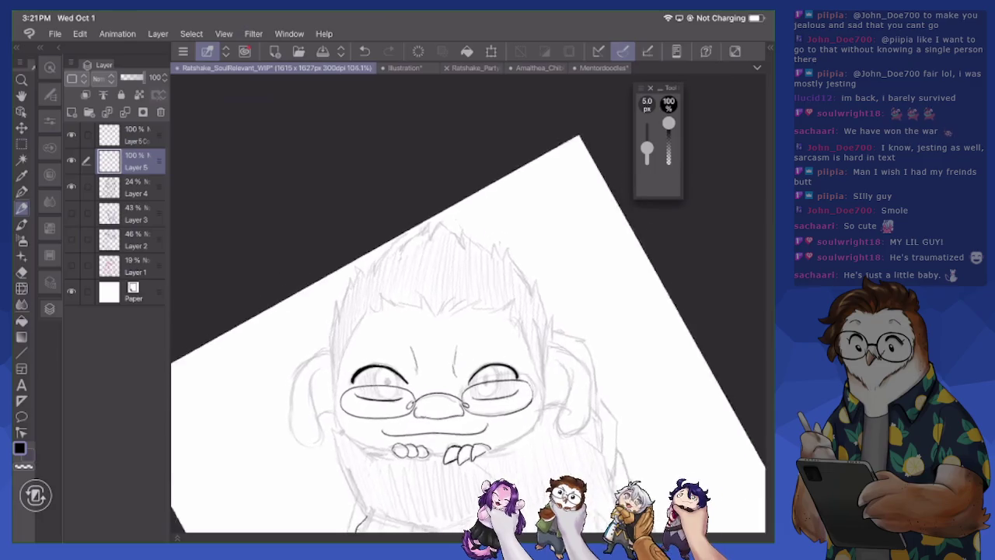
{"action": "scroll", "coordinate": [467, 303], "scroll_direction": "up", "scroll_amount": 3}
{"action": "scroll", "coordinate": [467, 304], "scroll_direction": "up", "scroll_amount": 2}
{"action": "scroll", "coordinate": [467, 304], "scroll_direction": "up", "scroll_amount": 2}
{"action": "scroll", "coordinate": [466, 303], "scroll_direction": "up", "scroll_amount": 2}
{"action": "scroll", "coordinate": [467, 303], "scroll_direction": "up", "scroll_amount": 1}
{"action": "left_click_drag", "start_coordinate": [486, 292], "coordinate": [532, 247]}
{"action": "left_click_drag", "start_coordinate": [489, 288], "coordinate": [532, 250]}
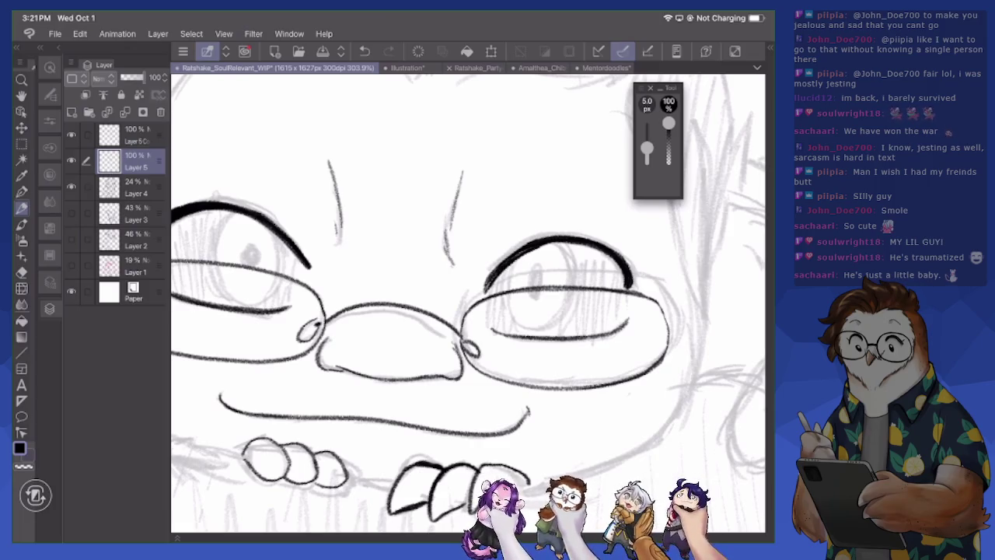
{"action": "scroll", "coordinate": [467, 303], "scroll_direction": "down", "scroll_amount": 1}
{"action": "scroll", "coordinate": [467, 303], "scroll_direction": "down", "scroll_amount": 1}
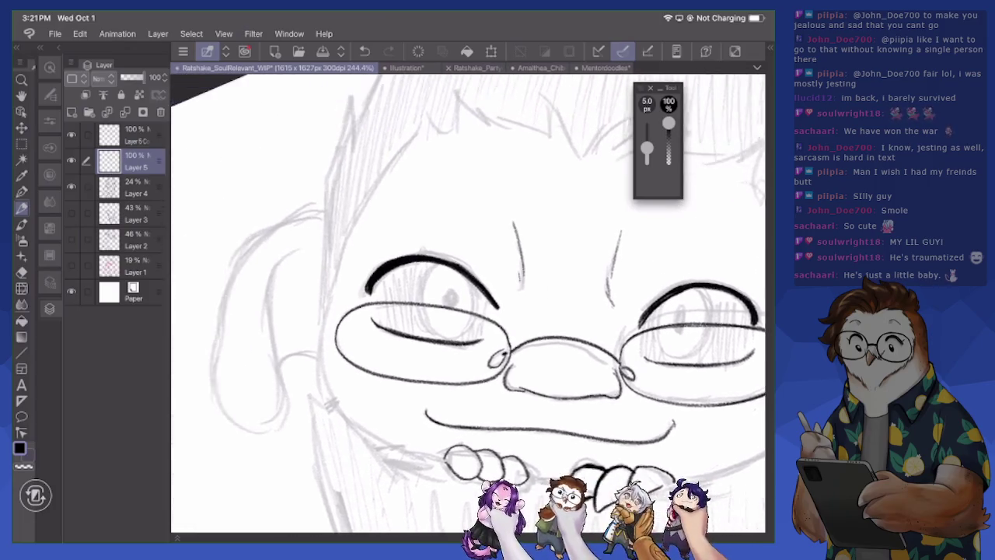
Ink the left ear's outline and the side of the face below it, undoing stray strokes
{"action": "mouse_move", "coordinate": [313, 240]}
{"action": "left_mouse_down"}
{"action": "mouse_move", "coordinate": [282, 264]}
{"action": "mouse_move", "coordinate": [292, 417]}
{"action": "left_mouse_up"}
{"action": "key", "text": "ctrl+z"}
{"action": "left_click_drag", "start_coordinate": [282, 285], "coordinate": [312, 248]}
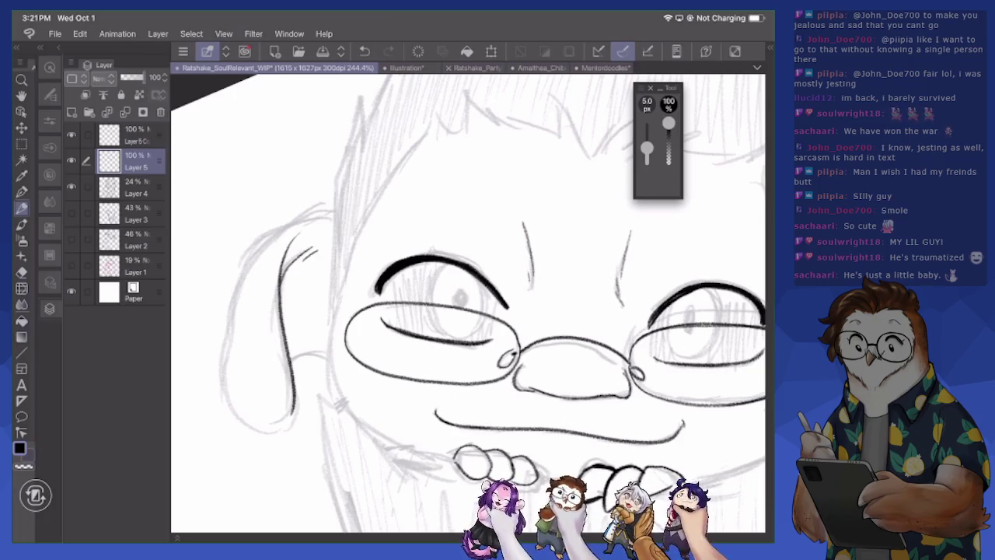
{"action": "mouse_move", "coordinate": [334, 211]}
{"action": "left_mouse_down"}
{"action": "mouse_move", "coordinate": [277, 228]}
{"action": "mouse_move", "coordinate": [240, 276]}
{"action": "mouse_move", "coordinate": [226, 354]}
{"action": "mouse_move", "coordinate": [233, 408]}
{"action": "mouse_move", "coordinate": [272, 429]}
{"action": "mouse_move", "coordinate": [325, 361]}
{"action": "mouse_move", "coordinate": [323, 349]}
{"action": "left_mouse_up"}
{"action": "key", "text": "ctrl+z"}
{"action": "mouse_move", "coordinate": [333, 311]}
{"action": "left_mouse_down"}
{"action": "mouse_move", "coordinate": [344, 410]}
{"action": "mouse_move", "coordinate": [398, 455]}
{"action": "left_mouse_up"}
{"action": "scroll", "coordinate": [466, 304], "scroll_direction": "down", "scroll_amount": 3}
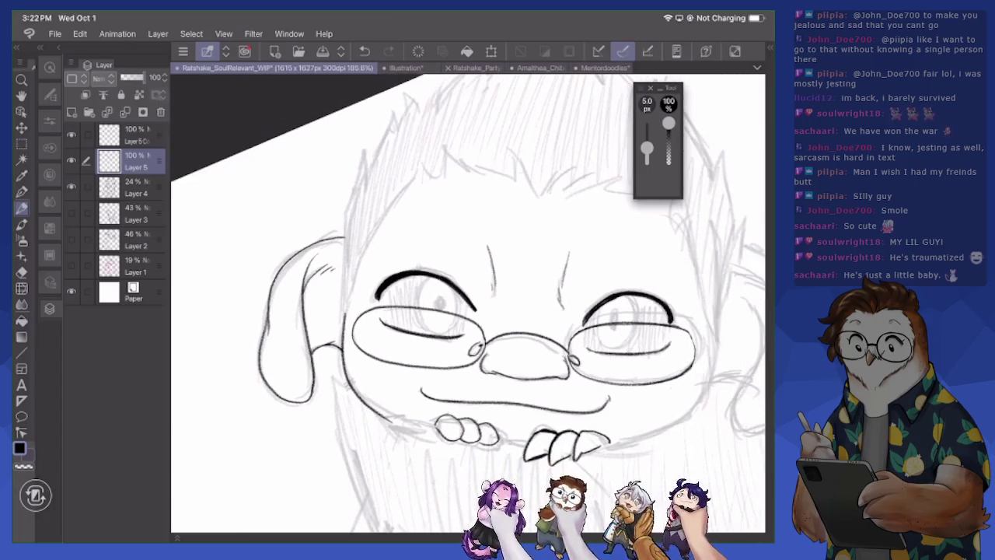
Ink a short line below the left cheek and undo the stray face-side line
{"action": "left_click_drag", "start_coordinate": [289, 402], "coordinate": [344, 412]}
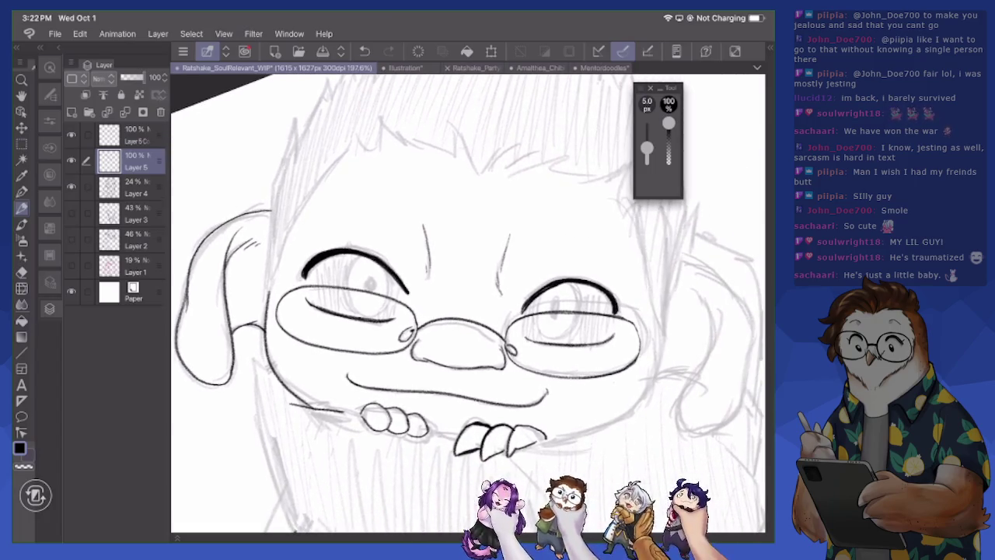
{"action": "mouse_move", "coordinate": [255, 359]}
{"action": "left_mouse_down"}
{"action": "mouse_move", "coordinate": [256, 443]}
{"action": "mouse_move", "coordinate": [280, 487]}
{"action": "left_mouse_up"}
{"action": "scroll", "coordinate": [467, 311], "scroll_direction": "down", "scroll_amount": 5}
{"action": "key", "text": "ctrl+z"}
{"action": "scroll", "coordinate": [467, 303], "scroll_direction": "up", "scroll_amount": 3}
{"action": "scroll", "coordinate": [467, 304], "scroll_direction": "up", "scroll_amount": 2}
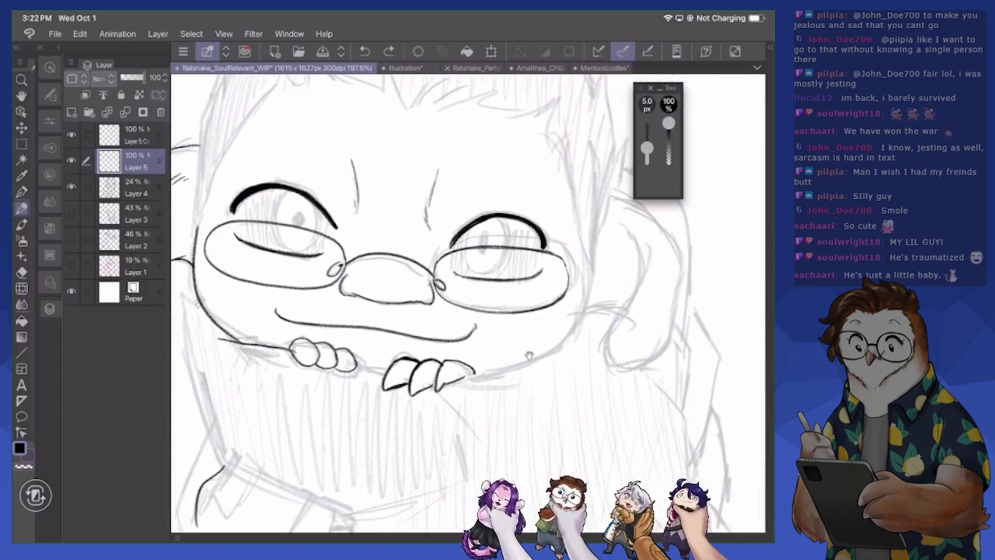
Trace the left cheek contour above the fingers in black ink
{"action": "left_click_drag", "start_coordinate": [212, 318], "coordinate": [246, 339]}
{"action": "left_click_drag", "start_coordinate": [199, 300], "coordinate": [256, 343]}
{"action": "left_click_drag", "start_coordinate": [211, 319], "coordinate": [258, 347]}
{"action": "mouse_move", "coordinate": [196, 289]}
{"action": "left_mouse_down"}
{"action": "mouse_move", "coordinate": [220, 322]}
{"action": "mouse_move", "coordinate": [209, 309]}
{"action": "mouse_move", "coordinate": [261, 348]}
{"action": "left_mouse_up"}
Erase part of the cheek stroke and redraw the left cheek line cleanly
{"action": "key", "text": "e"}
{"action": "mouse_move", "coordinate": [207, 297]}
{"action": "left_mouse_down"}
{"action": "mouse_move", "coordinate": [256, 347]}
{"action": "mouse_move", "coordinate": [224, 328]}
{"action": "left_mouse_up"}
{"action": "key", "text": "p"}
{"action": "mouse_move", "coordinate": [196, 292]}
{"action": "left_mouse_down"}
{"action": "mouse_move", "coordinate": [216, 321]}
{"action": "mouse_move", "coordinate": [264, 346]}
{"action": "left_mouse_up"}
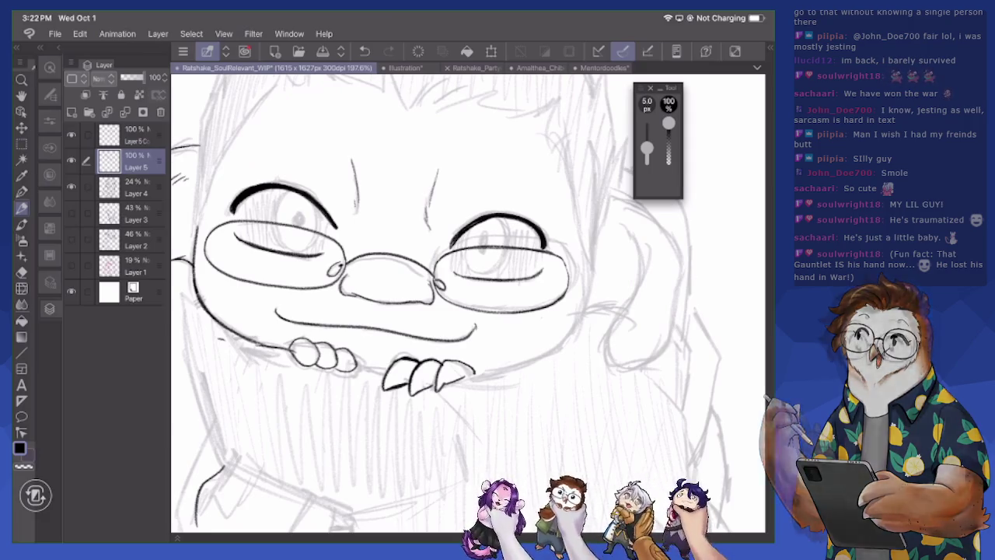
{"action": "scroll", "coordinate": [467, 304], "scroll_direction": "down", "scroll_amount": 3}
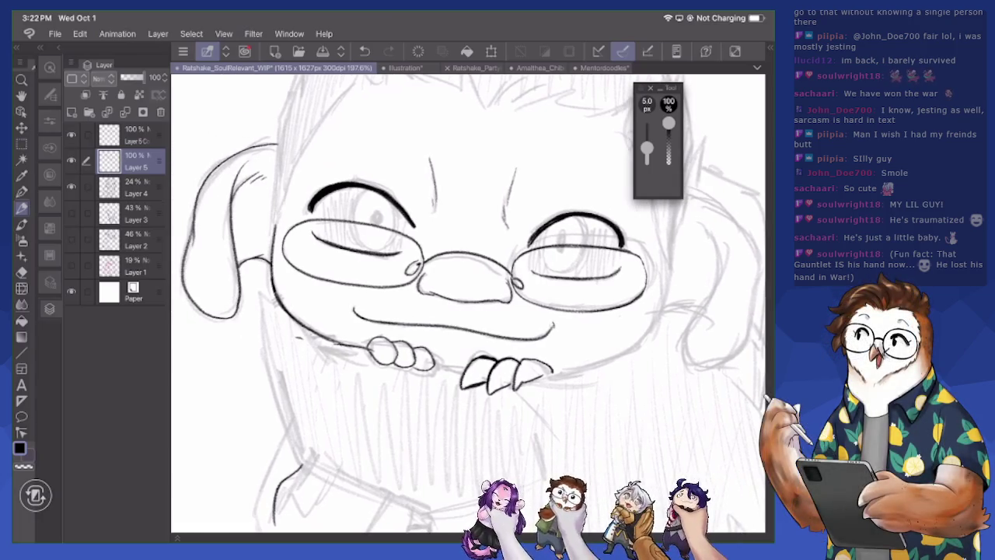
{"action": "scroll", "coordinate": [466, 304], "scroll_direction": "down", "scroll_amount": 3}
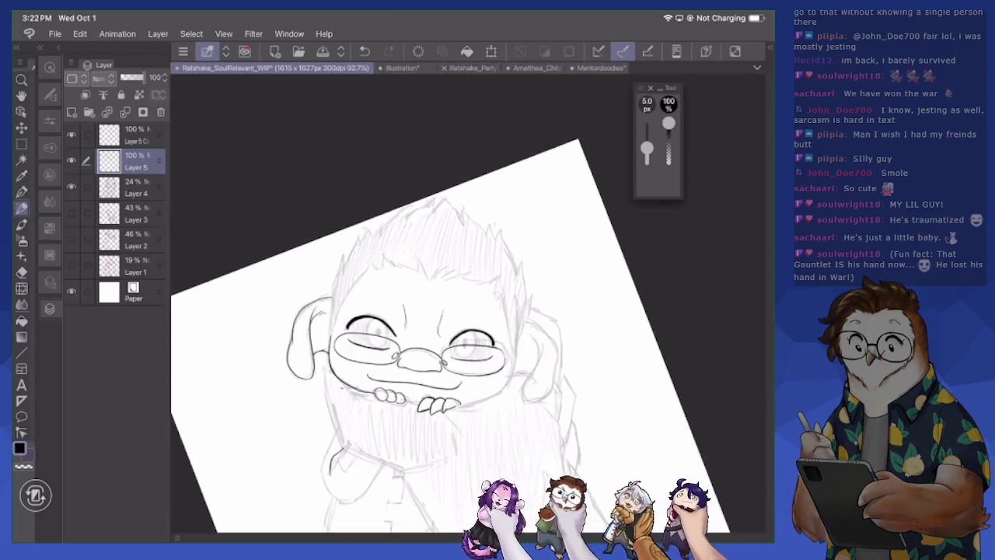
{"action": "scroll", "coordinate": [467, 303], "scroll_direction": "up", "scroll_amount": 2}
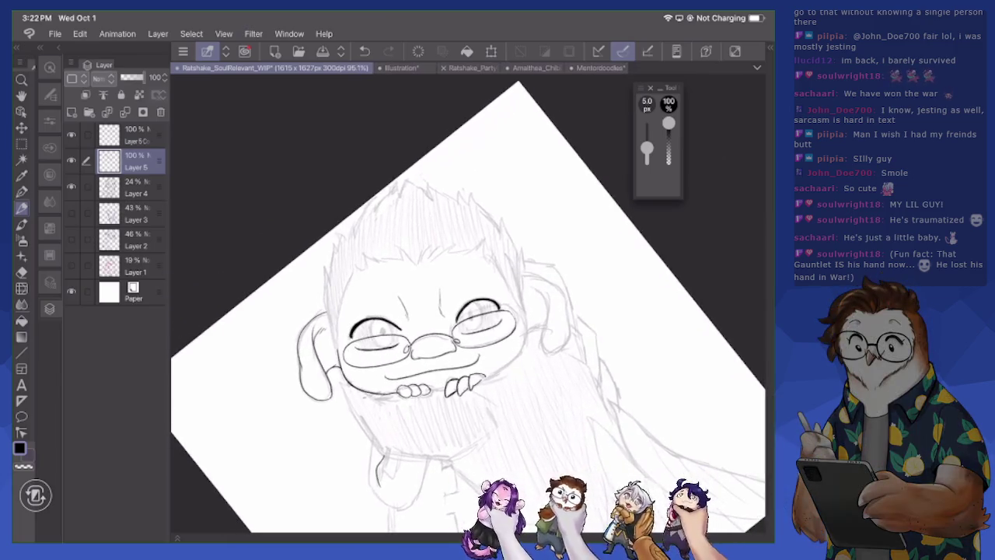
{"action": "scroll", "coordinate": [467, 303], "scroll_direction": "up", "scroll_amount": 3}
{"action": "scroll", "coordinate": [466, 303], "scroll_direction": "up", "scroll_amount": 1}
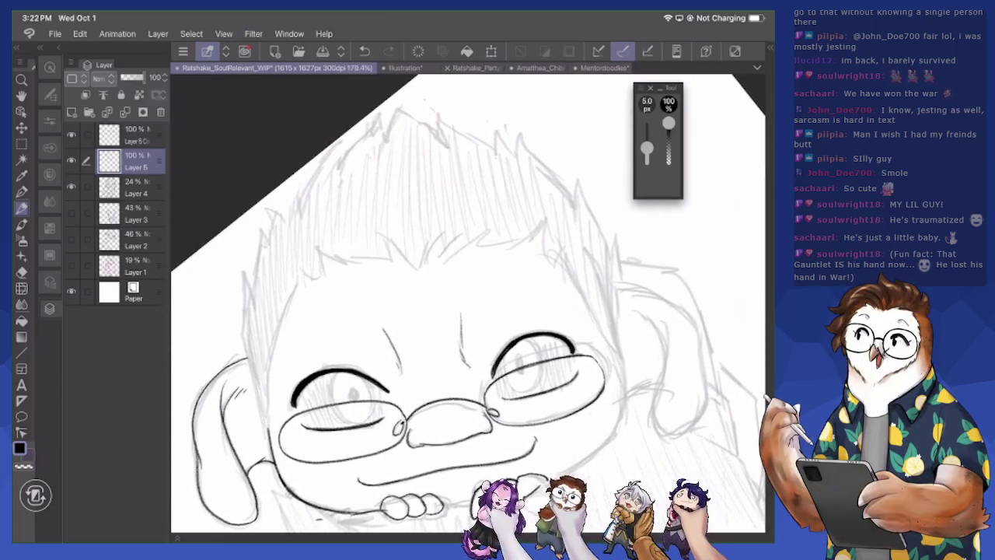
Ink the upper-left spiky hair outline, its left edge and small forehead marks
{"action": "mouse_move", "coordinate": [288, 225]}
{"action": "left_mouse_down"}
{"action": "mouse_move", "coordinate": [325, 161]}
{"action": "mouse_move", "coordinate": [341, 165]}
{"action": "mouse_move", "coordinate": [375, 117]}
{"action": "mouse_move", "coordinate": [388, 140]}
{"action": "mouse_move", "coordinate": [399, 101]}
{"action": "mouse_move", "coordinate": [433, 131]}
{"action": "mouse_move", "coordinate": [457, 124]}
{"action": "mouse_move", "coordinate": [558, 179]}
{"action": "mouse_move", "coordinate": [561, 160]}
{"action": "mouse_move", "coordinate": [621, 272]}
{"action": "left_mouse_up"}
{"action": "mouse_move", "coordinate": [247, 363]}
{"action": "left_mouse_down"}
{"action": "mouse_move", "coordinate": [246, 285]}
{"action": "mouse_move", "coordinate": [285, 199]}
{"action": "mouse_move", "coordinate": [290, 220]}
{"action": "left_mouse_up"}
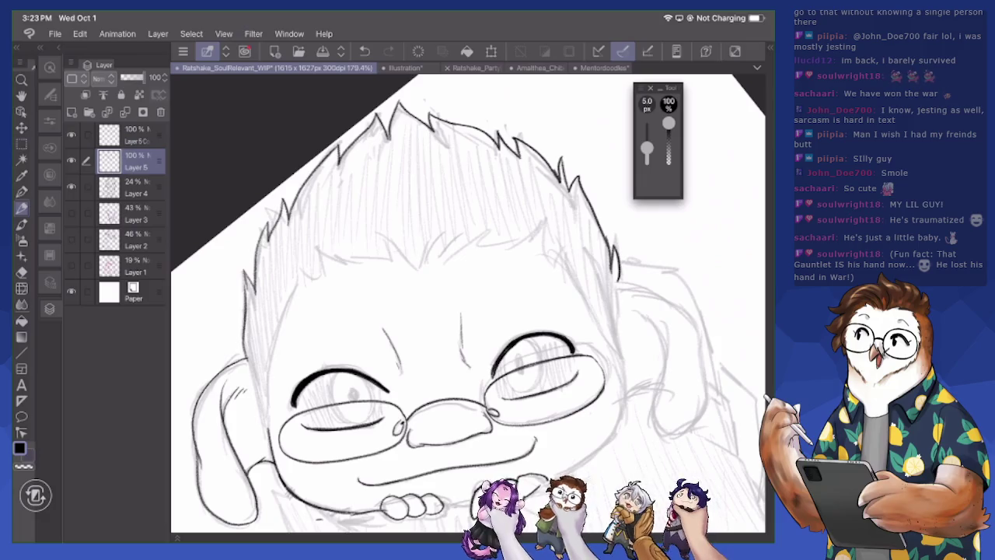
{"action": "left_click_drag", "start_coordinate": [385, 247], "coordinate": [407, 261]}
{"action": "mouse_move", "coordinate": [406, 255]}
{"action": "left_mouse_down"}
{"action": "mouse_move", "coordinate": [412, 267]}
{"action": "mouse_move", "coordinate": [431, 247]}
{"action": "mouse_move", "coordinate": [453, 254]}
{"action": "mouse_move", "coordinate": [479, 231]}
{"action": "mouse_move", "coordinate": [494, 237]}
{"action": "left_mouse_up"}
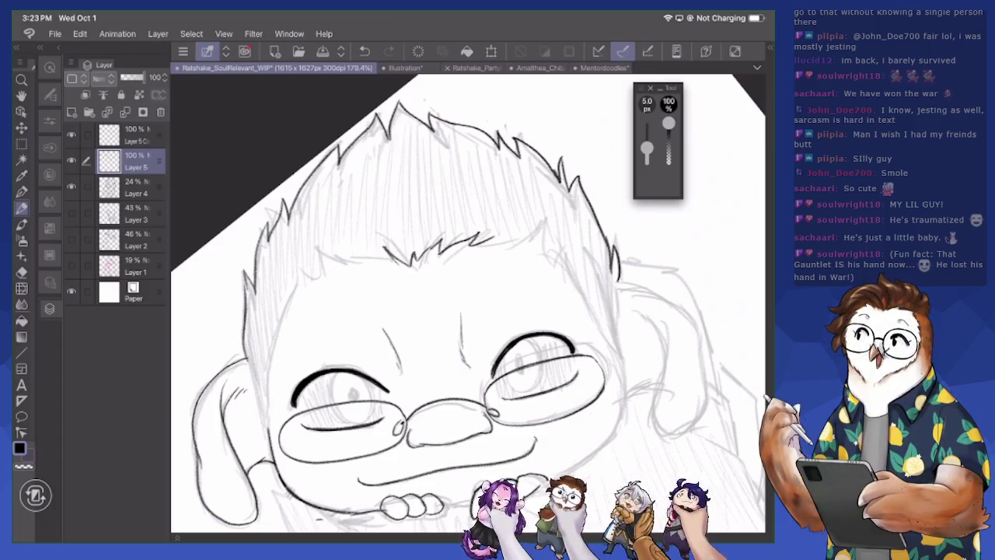
Ink the right hair and face outline down to the jaw, trimming stroke ends
{"action": "mouse_move", "coordinate": [488, 191]}
{"action": "left_mouse_down"}
{"action": "mouse_move", "coordinate": [473, 246]}
{"action": "mouse_move", "coordinate": [548, 238]}
{"action": "mouse_move", "coordinate": [615, 355]}
{"action": "left_mouse_up"}
{"action": "key", "text": "e"}
{"action": "key", "text": "p"}
{"action": "mouse_move", "coordinate": [600, 276]}
{"action": "left_mouse_down"}
{"action": "mouse_move", "coordinate": [618, 366]}
{"action": "mouse_move", "coordinate": [620, 351]}
{"action": "mouse_move", "coordinate": [622, 428]}
{"action": "mouse_move", "coordinate": [591, 462]}
{"action": "mouse_move", "coordinate": [614, 444]}
{"action": "left_mouse_up"}
{"action": "key", "text": "e"}
{"action": "key", "text": "p"}
{"action": "mouse_move", "coordinate": [563, 470]}
{"action": "left_mouse_down"}
{"action": "mouse_move", "coordinate": [610, 442]}
{"action": "mouse_move", "coordinate": [624, 380]}
{"action": "mouse_move", "coordinate": [611, 440]}
{"action": "left_mouse_up"}
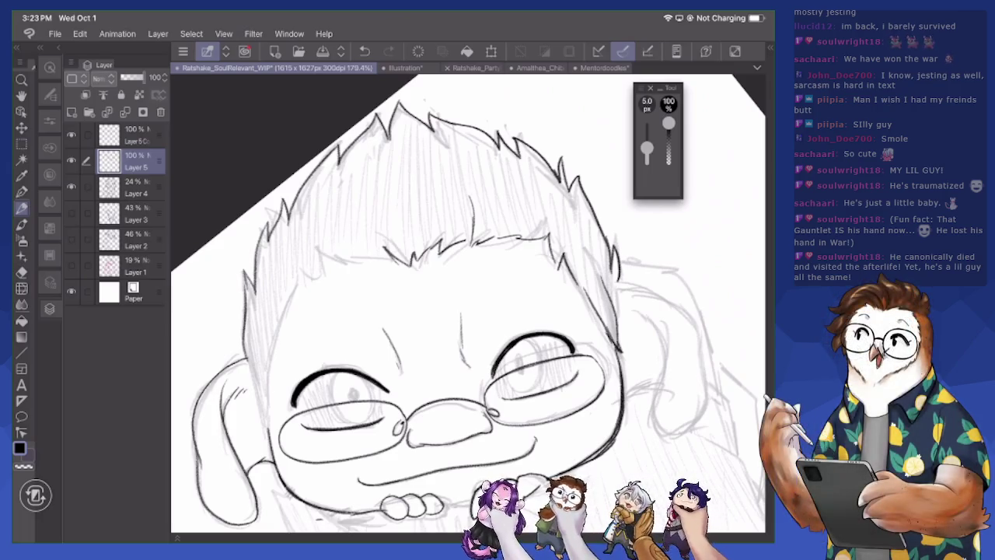
{"action": "key", "text": "e"}
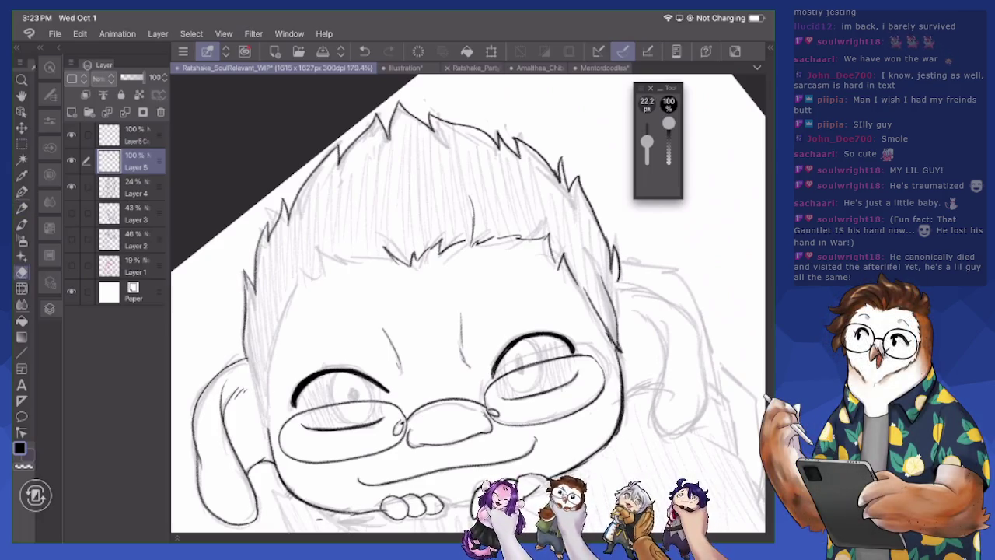
Erase stray sketch marks along the right jaw
{"action": "left_click_drag", "start_coordinate": [621, 411], "coordinate": [613, 446]}
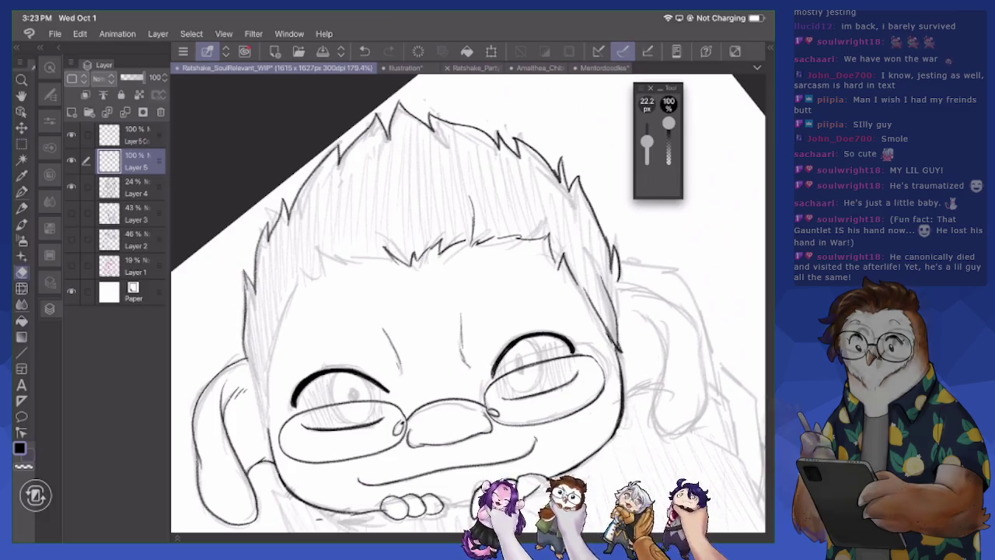
{"action": "left_click_drag", "start_coordinate": [622, 397], "coordinate": [613, 440]}
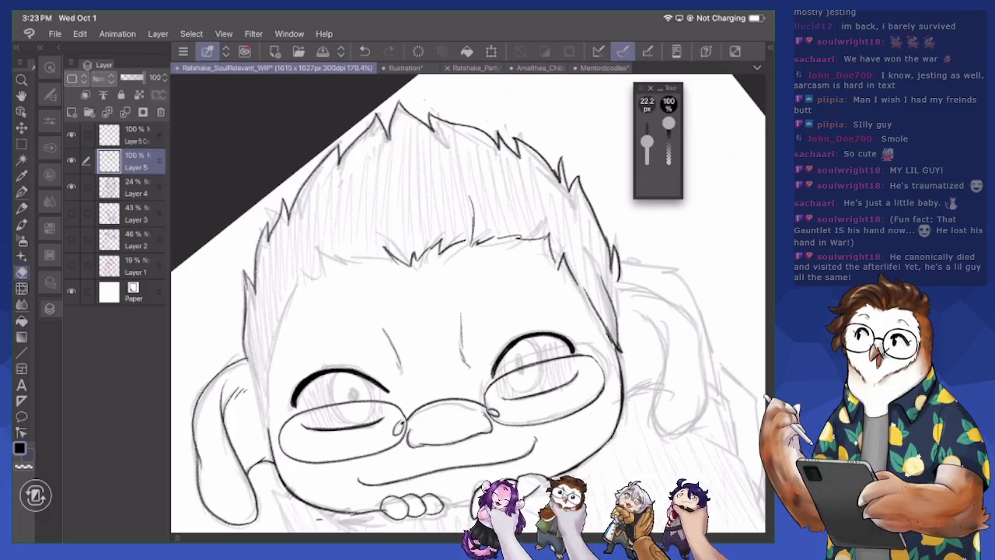
{"action": "scroll", "coordinate": [466, 303], "scroll_direction": "down", "scroll_amount": 2}
{"action": "key", "text": "p"}
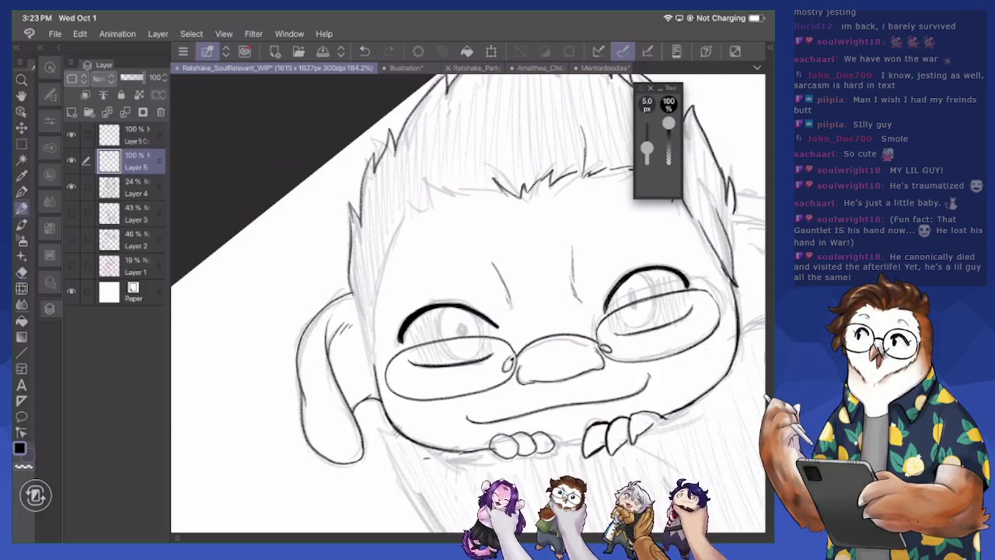
Ink the left head contour, then thicken and darken the right jaw contour
{"action": "mouse_move", "coordinate": [358, 294]}
{"action": "left_mouse_down"}
{"action": "mouse_move", "coordinate": [367, 354]}
{"action": "mouse_move", "coordinate": [386, 263]}
{"action": "mouse_move", "coordinate": [416, 205]}
{"action": "mouse_move", "coordinate": [479, 183]}
{"action": "mouse_move", "coordinate": [512, 196]}
{"action": "left_mouse_up"}
{"action": "left_click_drag", "start_coordinate": [466, 311], "coordinate": [365, 326]}
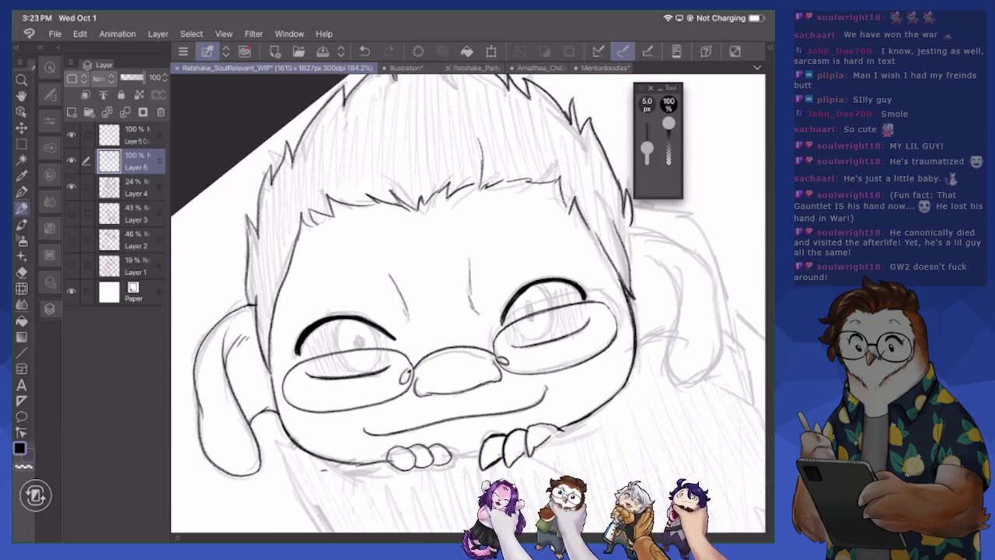
{"action": "mouse_move", "coordinate": [628, 381]}
{"action": "left_mouse_down"}
{"action": "mouse_move", "coordinate": [599, 409]}
{"action": "mouse_move", "coordinate": [633, 372]}
{"action": "left_mouse_up"}
{"action": "key", "text": "e"}
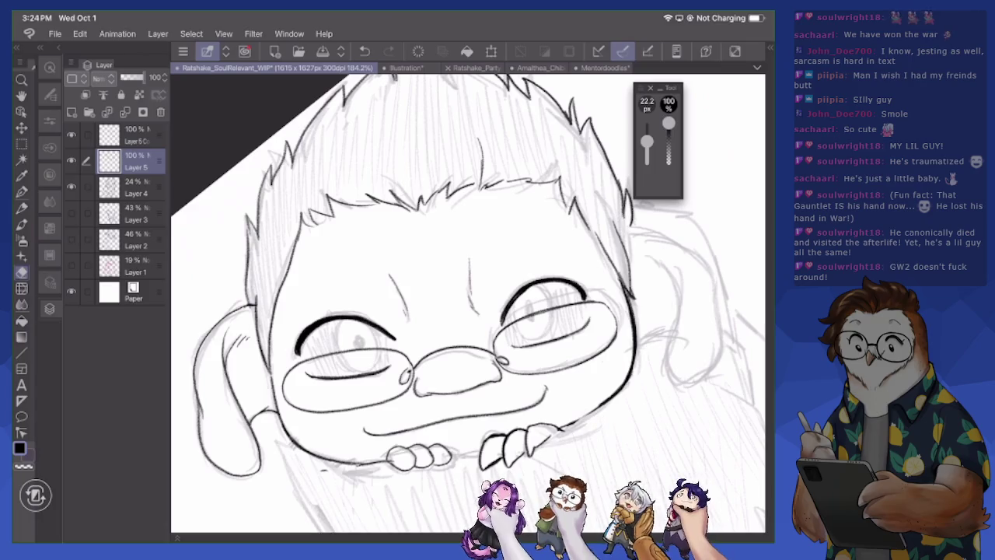
{"action": "key", "text": "p"}
{"action": "left_click_drag", "start_coordinate": [564, 425], "coordinate": [603, 406]}
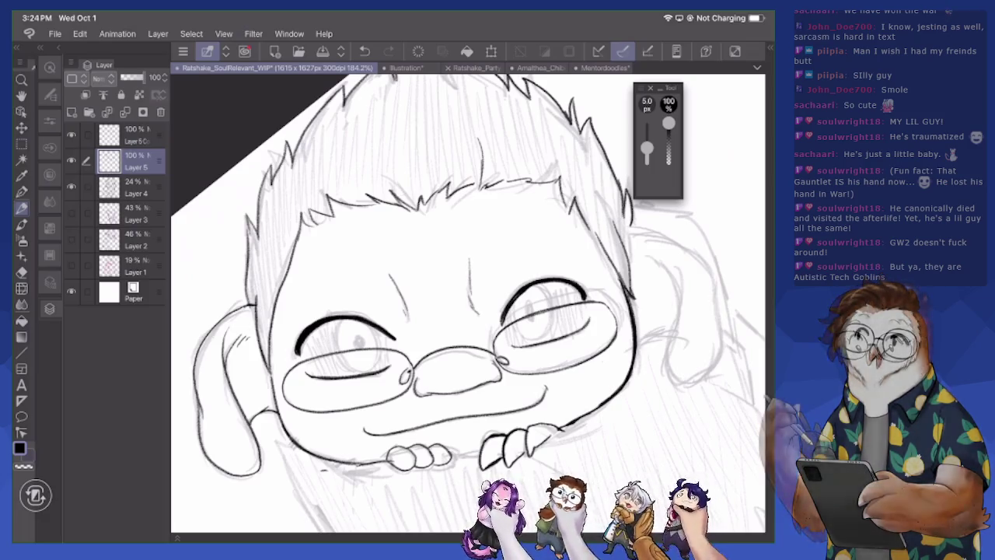
{"action": "scroll", "coordinate": [466, 303], "scroll_direction": "down", "scroll_amount": 3}
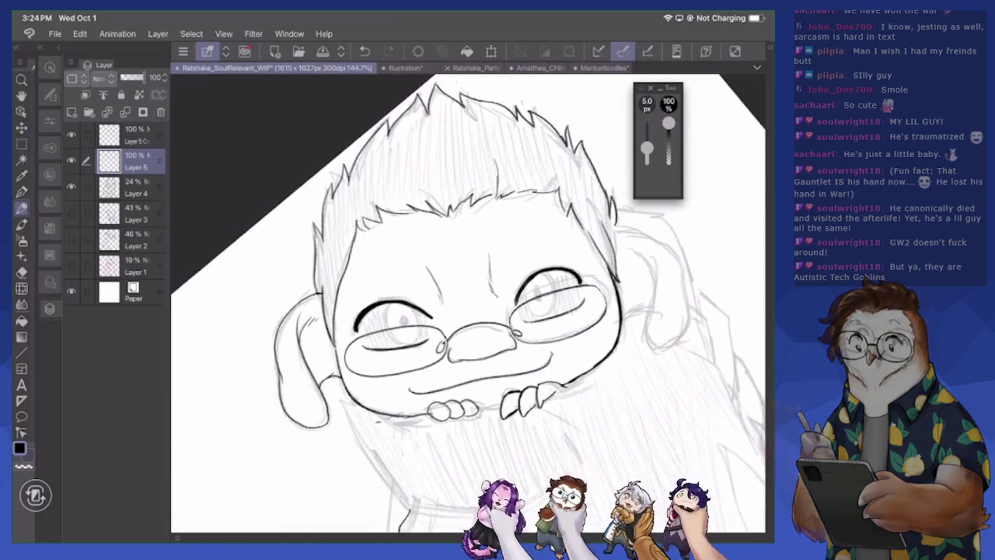
{"action": "scroll", "coordinate": [467, 303], "scroll_direction": "down", "scroll_amount": 3}
{"action": "scroll", "coordinate": [467, 304], "scroll_direction": "up", "scroll_amount": 2}
{"action": "scroll", "coordinate": [467, 303], "scroll_direction": "down", "scroll_amount": 5}
{"action": "scroll", "coordinate": [467, 304], "scroll_direction": "up", "scroll_amount": 2}
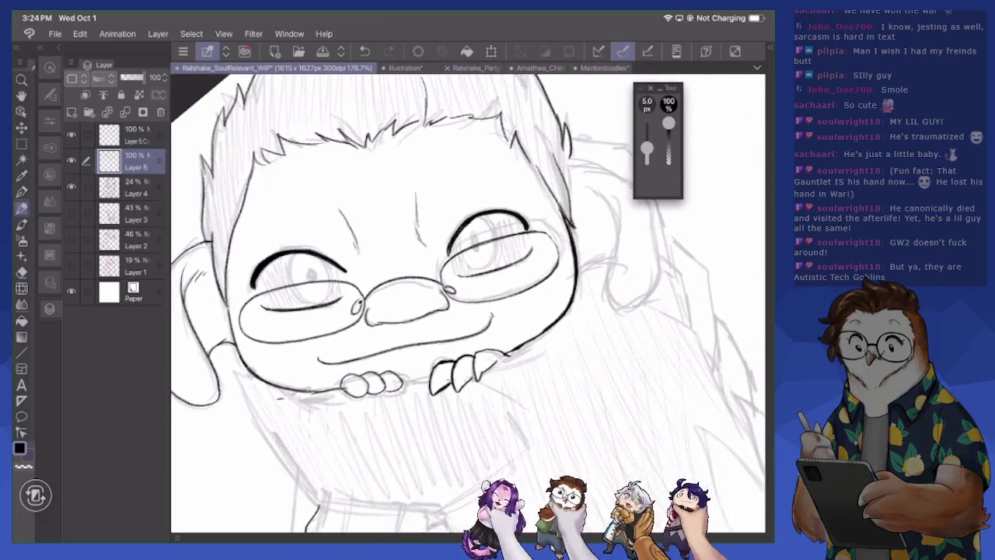
{"action": "scroll", "coordinate": [466, 304], "scroll_direction": "up", "scroll_amount": 5}
{"action": "scroll", "coordinate": [467, 303], "scroll_direction": "up", "scroll_amount": 2}
{"action": "scroll", "coordinate": [466, 304], "scroll_direction": "up", "scroll_amount": 1}
{"action": "scroll", "coordinate": [467, 311], "scroll_direction": "up", "scroll_amount": 1}
{"action": "scroll", "coordinate": [466, 311], "scroll_direction": "up", "scroll_amount": 1}
{"action": "scroll", "coordinate": [467, 311], "scroll_direction": "up", "scroll_amount": 2}
{"action": "scroll", "coordinate": [466, 311], "scroll_direction": "up", "scroll_amount": 1}
{"action": "scroll", "coordinate": [466, 311], "scroll_direction": "down", "scroll_amount": 2}
Ink the left iris circle inside the lens and outline and darken its pupil
{"action": "scroll", "coordinate": [467, 311], "scroll_direction": "down", "scroll_amount": 3}
{"action": "scroll", "coordinate": [467, 311], "scroll_direction": "down", "scroll_amount": 1}
{"action": "scroll", "coordinate": [466, 311], "scroll_direction": "up", "scroll_amount": 1}
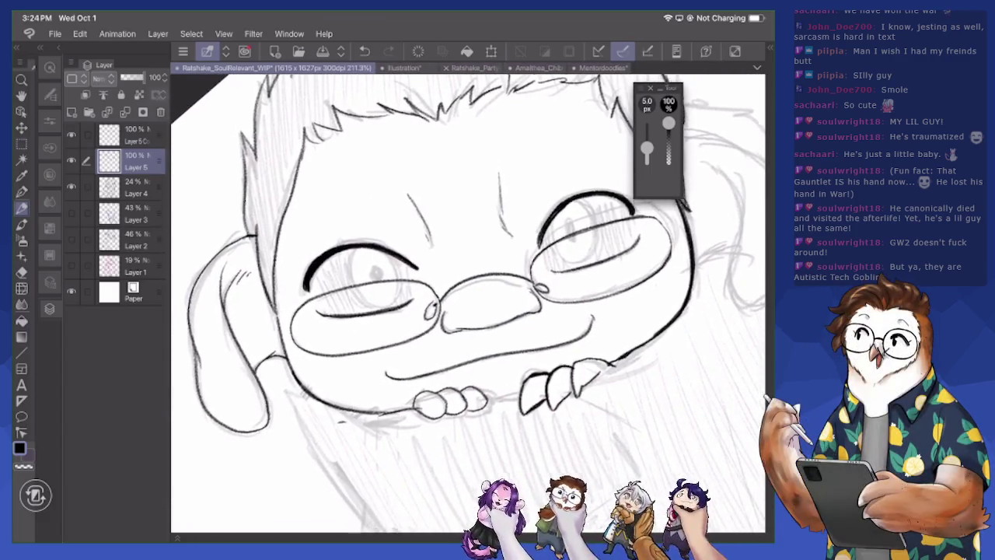
{"action": "scroll", "coordinate": [466, 311], "scroll_direction": "up", "scroll_amount": 1}
{"action": "scroll", "coordinate": [467, 311], "scroll_direction": "up", "scroll_amount": 3}
{"action": "scroll", "coordinate": [466, 311], "scroll_direction": "up", "scroll_amount": 1}
{"action": "mouse_move", "coordinate": [334, 253]}
{"action": "left_mouse_down"}
{"action": "mouse_move", "coordinate": [318, 284]}
{"action": "mouse_move", "coordinate": [327, 340]}
{"action": "mouse_move", "coordinate": [371, 362]}
{"action": "left_mouse_up"}
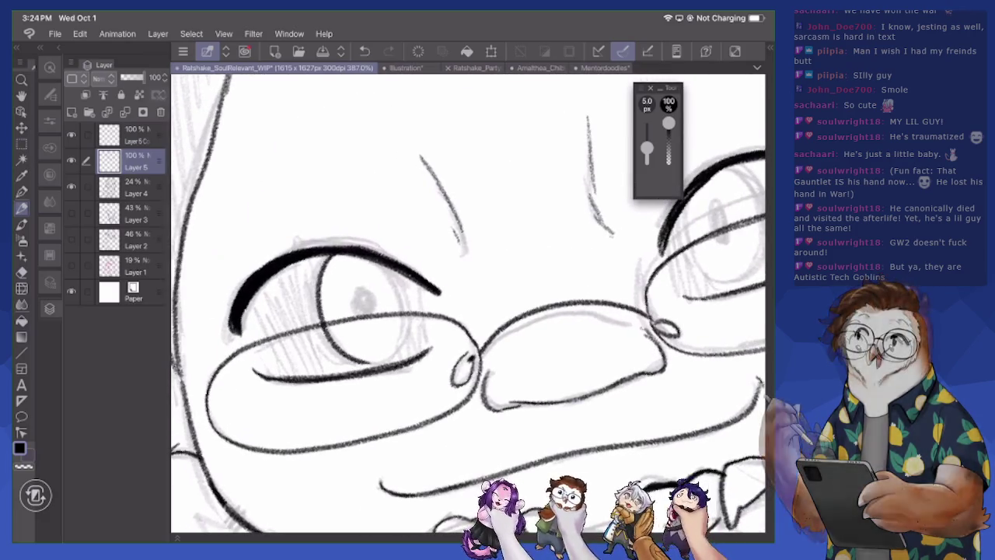
{"action": "mouse_move", "coordinate": [389, 263]}
{"action": "left_mouse_down"}
{"action": "mouse_move", "coordinate": [411, 314]}
{"action": "mouse_move", "coordinate": [386, 357]}
{"action": "mouse_move", "coordinate": [356, 361]}
{"action": "mouse_move", "coordinate": [385, 360]}
{"action": "mouse_move", "coordinate": [411, 343]}
{"action": "mouse_move", "coordinate": [369, 359]}
{"action": "mouse_move", "coordinate": [331, 339]}
{"action": "left_mouse_up"}
{"action": "left_click_drag", "start_coordinate": [334, 294], "coordinate": [318, 350]}
{"action": "mouse_move", "coordinate": [336, 255]}
{"action": "left_mouse_down"}
{"action": "mouse_move", "coordinate": [321, 283]}
{"action": "mouse_move", "coordinate": [356, 297]}
{"action": "mouse_move", "coordinate": [366, 315]}
{"action": "mouse_move", "coordinate": [364, 307]}
{"action": "left_mouse_up"}
{"action": "mouse_move", "coordinate": [467, 365]}
{"action": "left_mouse_down"}
{"action": "mouse_move", "coordinate": [412, 358]}
{"action": "mouse_move", "coordinate": [225, 381]}
{"action": "left_mouse_up"}
Outline the right iris, then lighten its top-right edge with a 12.2 px eraser
{"action": "mouse_move", "coordinate": [447, 216]}
{"action": "left_mouse_down"}
{"action": "mouse_move", "coordinate": [442, 249]}
{"action": "mouse_move", "coordinate": [469, 290]}
{"action": "mouse_move", "coordinate": [505, 286]}
{"action": "left_mouse_up"}
{"action": "mouse_move", "coordinate": [490, 183]}
{"action": "left_mouse_down"}
{"action": "mouse_move", "coordinate": [525, 211]}
{"action": "mouse_move", "coordinate": [513, 285]}
{"action": "mouse_move", "coordinate": [526, 232]}
{"action": "left_mouse_up"}
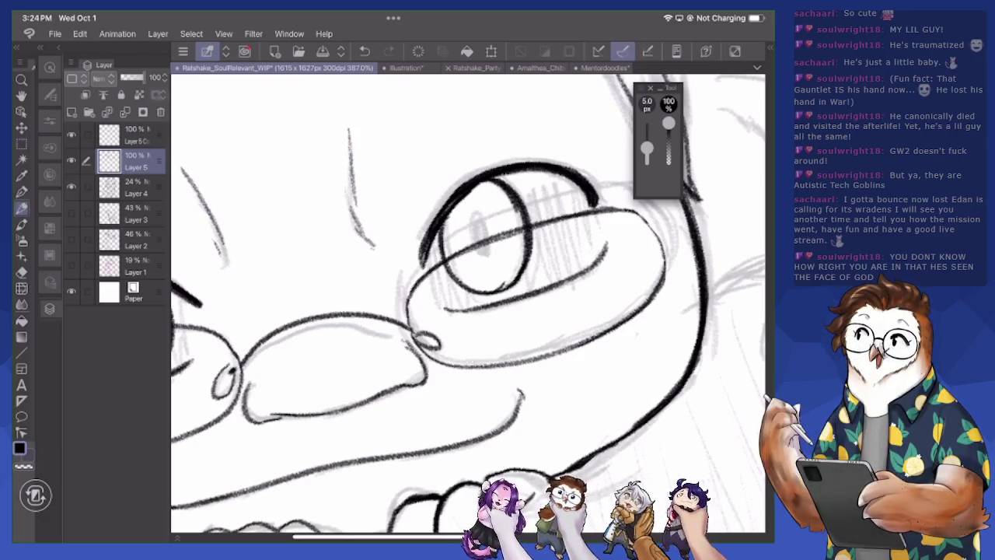
{"action": "key", "text": "e"}
{"action": "left_click_drag", "start_coordinate": [647, 140], "coordinate": [647, 147]}
{"action": "mouse_move", "coordinate": [494, 182]}
{"action": "left_mouse_down"}
{"action": "mouse_move", "coordinate": [525, 232]}
{"action": "mouse_move", "coordinate": [528, 299]}
{"action": "mouse_move", "coordinate": [513, 285]}
{"action": "mouse_move", "coordinate": [526, 258]}
{"action": "left_mouse_up"}
Redraw and thicken the right iris edges and fill in its pupil
{"action": "key", "text": "p"}
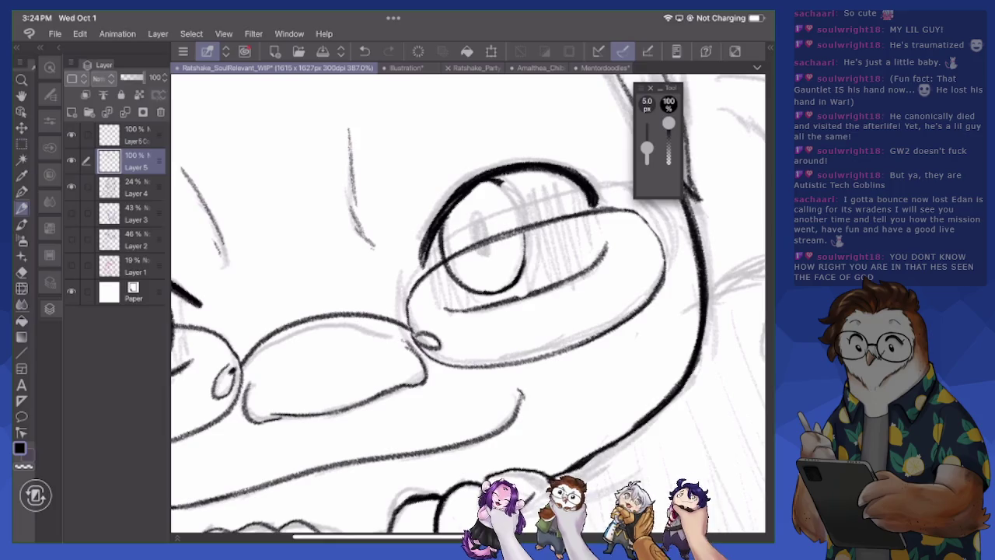
{"action": "mouse_move", "coordinate": [476, 185]}
{"action": "left_mouse_down"}
{"action": "mouse_move", "coordinate": [506, 177]}
{"action": "mouse_move", "coordinate": [527, 246]}
{"action": "left_mouse_up"}
{"action": "left_click_drag", "start_coordinate": [514, 194], "coordinate": [528, 272]}
{"action": "left_click_drag", "start_coordinate": [524, 233], "coordinate": [530, 261]}
{"action": "left_click_drag", "start_coordinate": [513, 299], "coordinate": [543, 288]}
{"action": "left_click_drag", "start_coordinate": [482, 231], "coordinate": [490, 256]}
{"action": "mouse_move", "coordinate": [487, 225]}
{"action": "left_mouse_down"}
{"action": "mouse_move", "coordinate": [480, 258]}
{"action": "mouse_move", "coordinate": [495, 249]}
{"action": "mouse_move", "coordinate": [476, 255]}
{"action": "mouse_move", "coordinate": [487, 249]}
{"action": "left_mouse_up"}
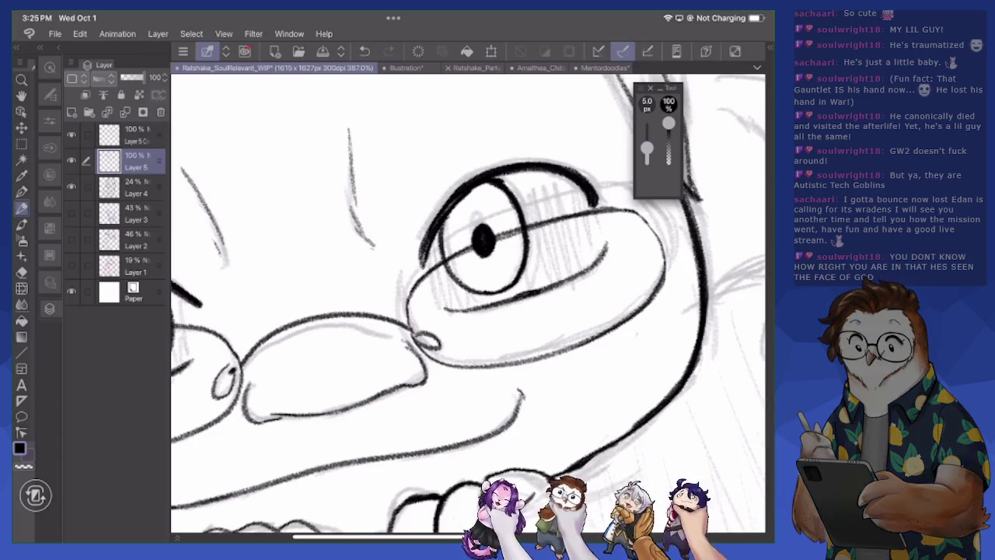
Fill the left pupil solid black, then zoom out to view the face
{"action": "scroll", "coordinate": [467, 303], "scroll_direction": "down", "scroll_amount": 3}
{"action": "left_click_drag", "start_coordinate": [333, 305], "coordinate": [337, 314]}
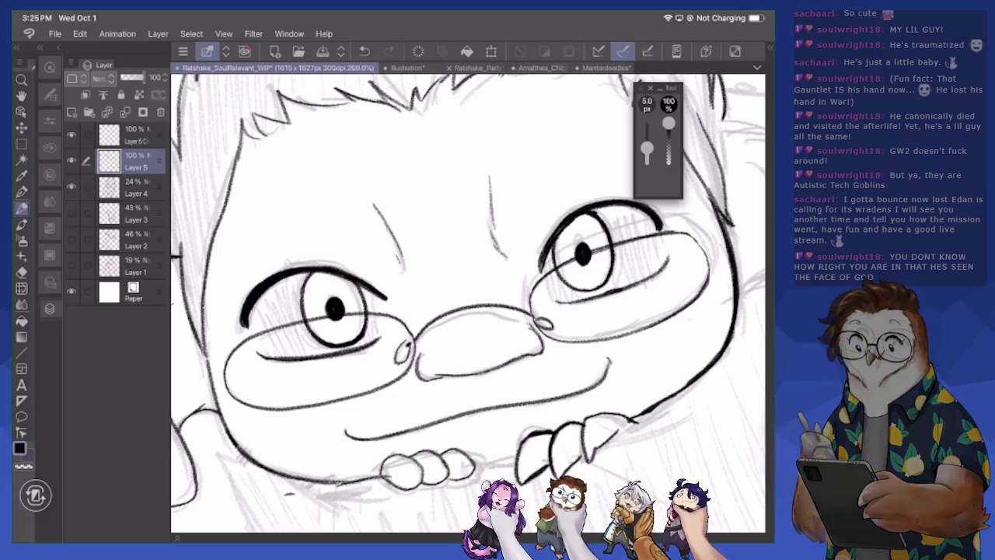
{"action": "scroll", "coordinate": [470, 349], "scroll_direction": "up", "scroll_amount": 2}
{"action": "scroll", "coordinate": [471, 349], "scroll_direction": "up", "scroll_amount": 2}
{"action": "scroll", "coordinate": [470, 350], "scroll_direction": "up", "scroll_amount": 1}
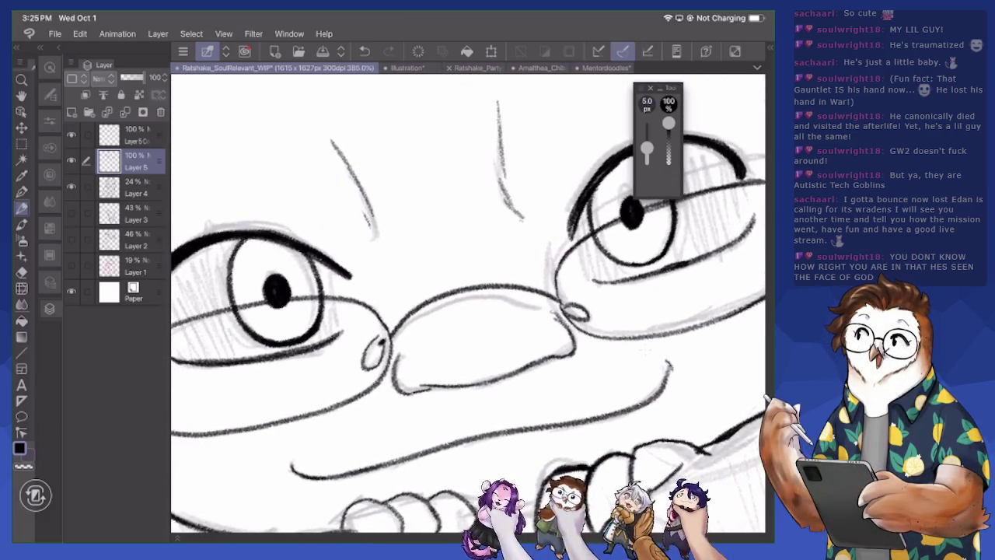
{"action": "scroll", "coordinate": [644, 349], "scroll_direction": "down", "scroll_amount": 1}
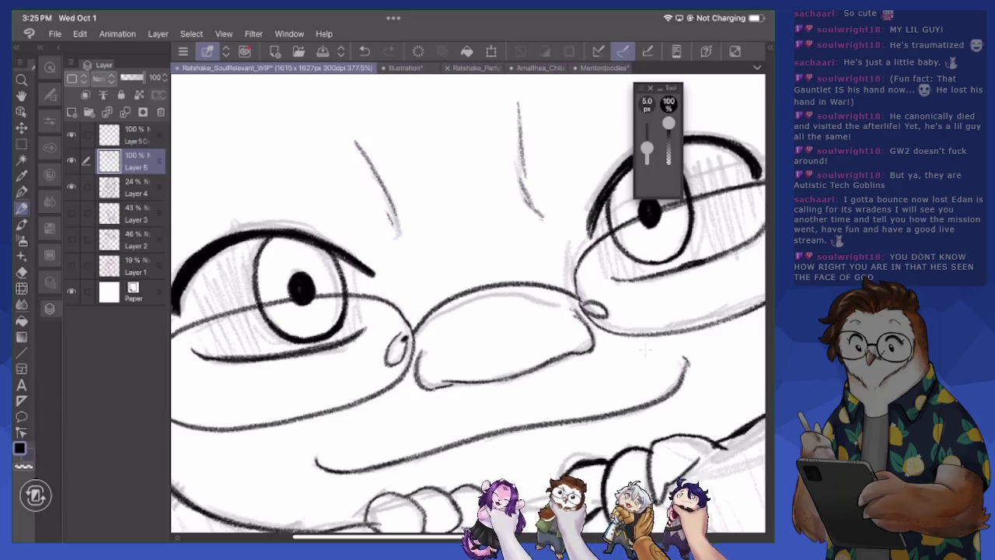
{"action": "scroll", "coordinate": [645, 349], "scroll_direction": "up", "scroll_amount": 3}
{"action": "scroll", "coordinate": [645, 349], "scroll_direction": "up", "scroll_amount": 3}
{"action": "scroll", "coordinate": [591, 389], "scroll_direction": "up", "scroll_amount": 1}
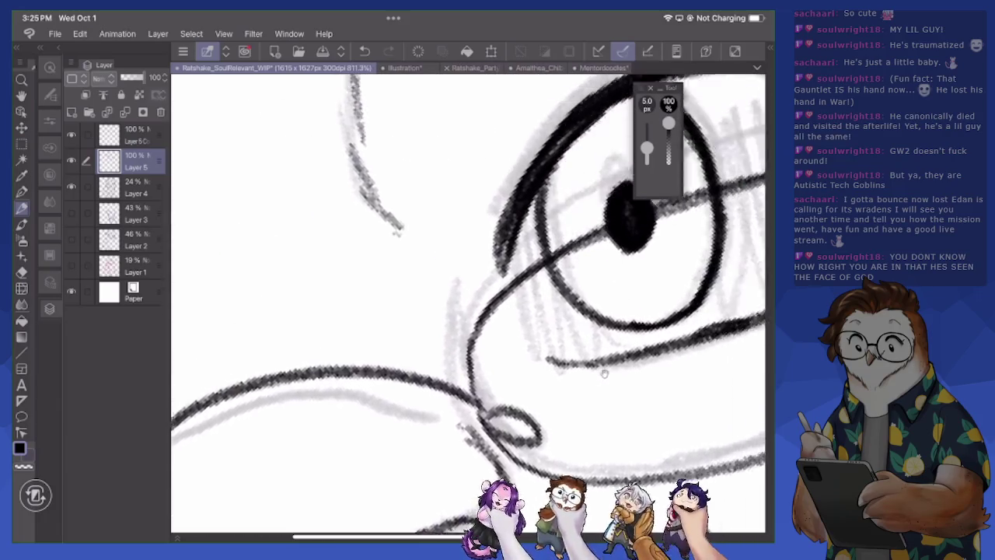
{"action": "left_click_drag", "start_coordinate": [525, 441], "coordinate": [436, 465]}
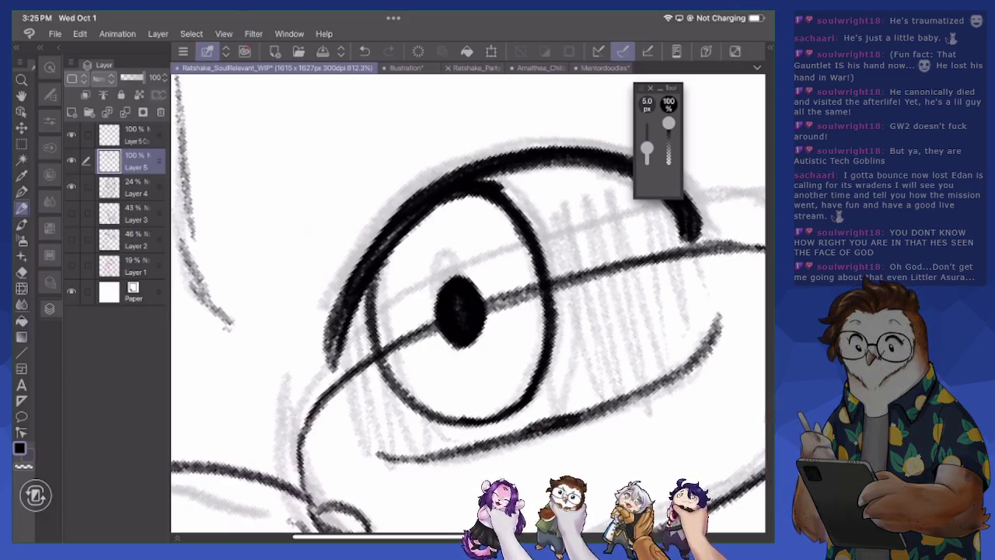
{"action": "scroll", "coordinate": [468, 303], "scroll_direction": "down", "scroll_amount": 3}
{"action": "scroll", "coordinate": [468, 304], "scroll_direction": "down", "scroll_amount": 2}
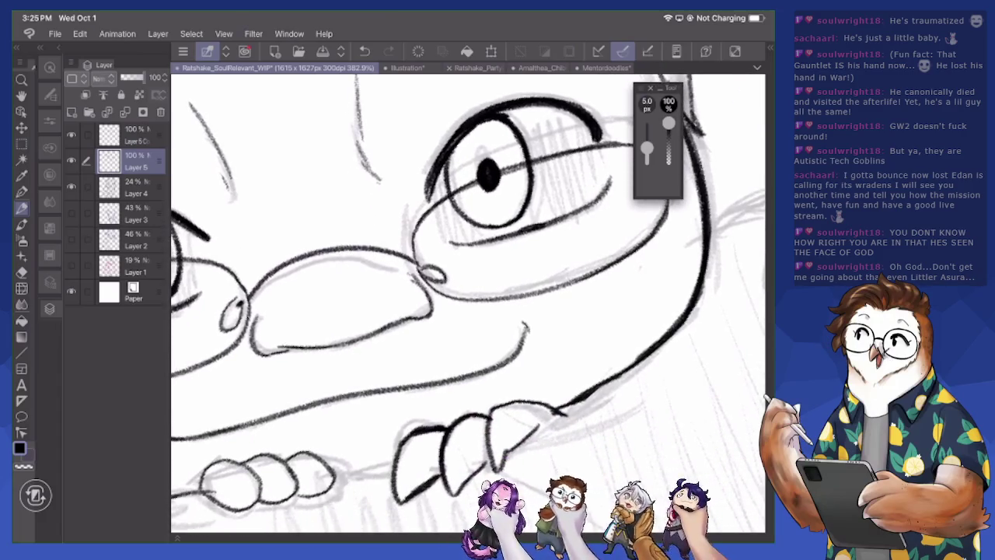
{"action": "scroll", "coordinate": [469, 303], "scroll_direction": "down", "scroll_amount": 2}
{"action": "scroll", "coordinate": [469, 303], "scroll_direction": "down", "scroll_amount": 2}
{"action": "scroll", "coordinate": [468, 304], "scroll_direction": "down", "scroll_amount": 3}
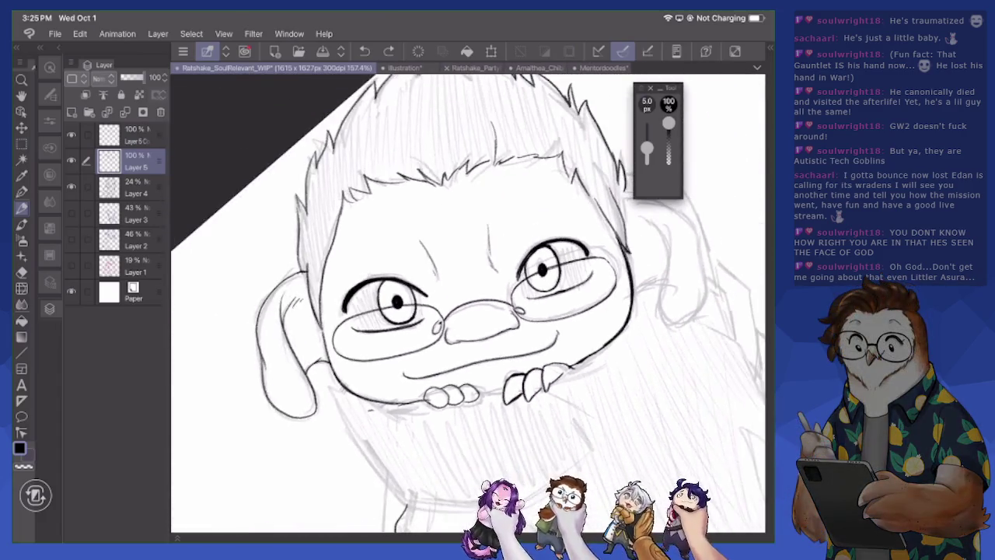
Ink the right side of the head and the right ear's outer contour
{"action": "scroll", "coordinate": [468, 304], "scroll_direction": "up", "scroll_amount": 1}
{"action": "mouse_move", "coordinate": [492, 243]}
{"action": "left_mouse_down"}
{"action": "mouse_move", "coordinate": [507, 264]}
{"action": "mouse_move", "coordinate": [513, 357]}
{"action": "mouse_move", "coordinate": [531, 357]}
{"action": "left_mouse_up"}
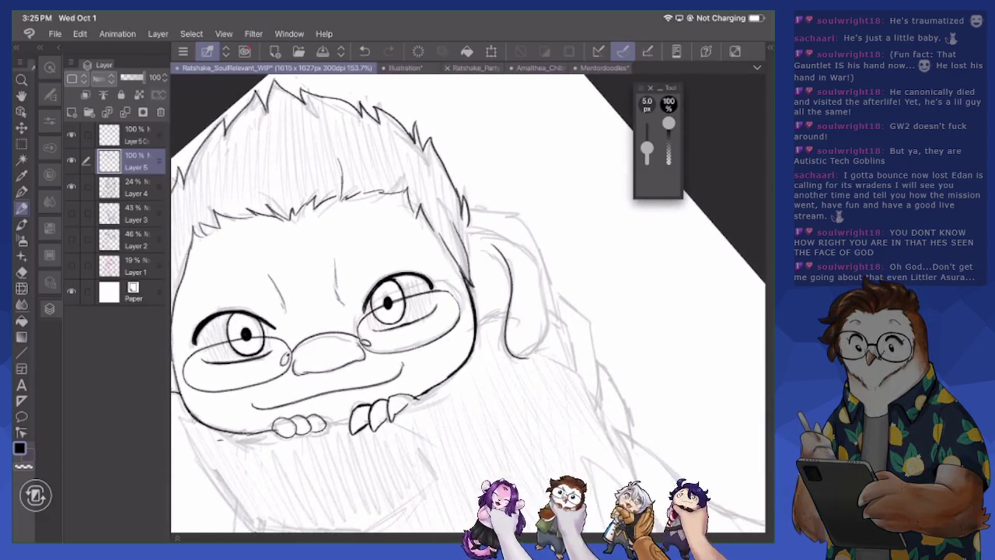
{"action": "mouse_move", "coordinate": [470, 230]}
{"action": "left_mouse_down"}
{"action": "mouse_move", "coordinate": [518, 245]}
{"action": "mouse_move", "coordinate": [538, 281]}
{"action": "mouse_move", "coordinate": [539, 355]}
{"action": "left_mouse_up"}
{"action": "left_click_drag", "start_coordinate": [480, 320], "coordinate": [507, 312]}
Pan down to the body and ink the left arm's outer curve, undoing a bad stroke
{"action": "left_click_drag", "start_coordinate": [475, 460], "coordinate": [492, 384]}
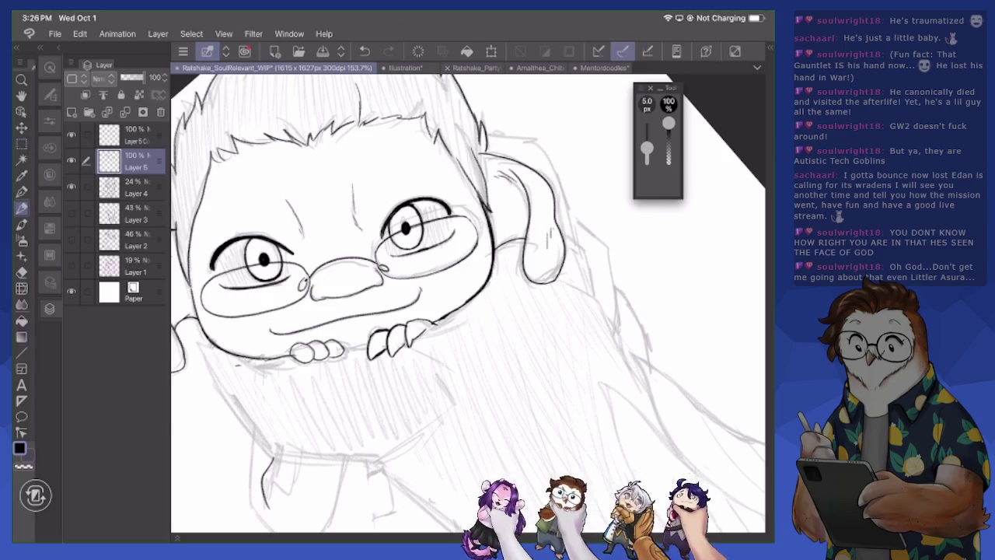
{"action": "left_click_drag", "start_coordinate": [466, 389], "coordinate": [513, 219]}
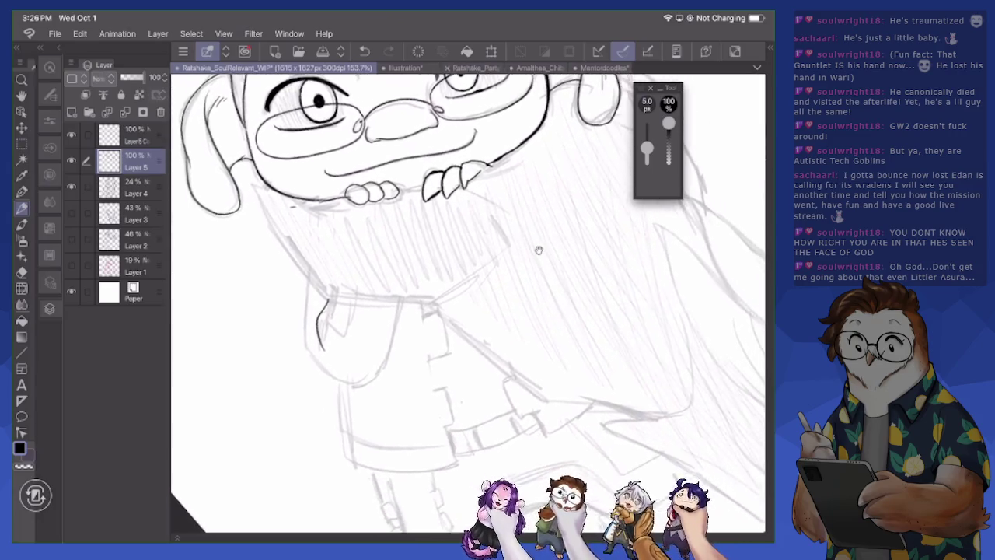
{"action": "mouse_move", "coordinate": [300, 268]}
{"action": "left_mouse_down"}
{"action": "mouse_move", "coordinate": [300, 334]}
{"action": "mouse_move", "coordinate": [326, 365]}
{"action": "mouse_move", "coordinate": [367, 365]}
{"action": "mouse_move", "coordinate": [392, 299]}
{"action": "left_mouse_up"}
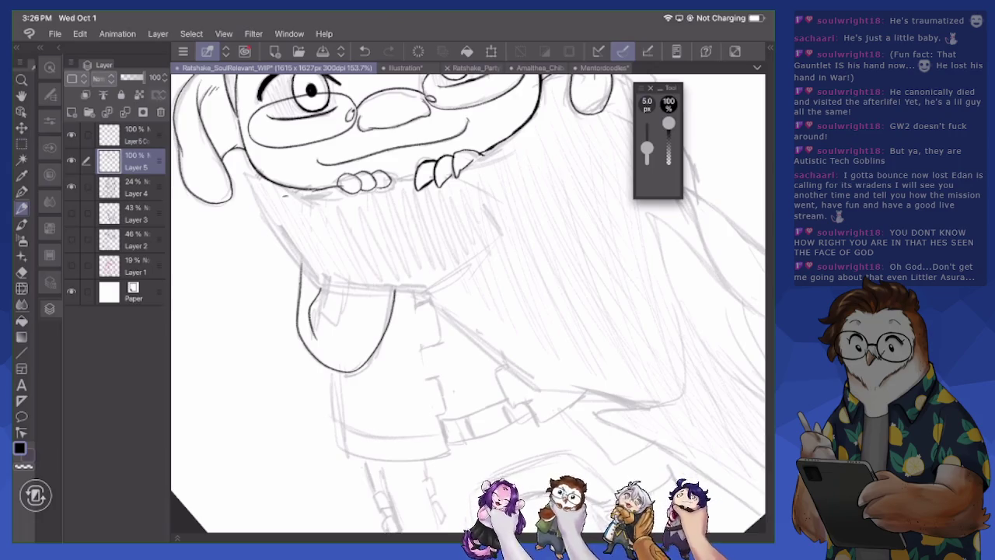
{"action": "key", "text": "ctrl+z"}
{"action": "left_click_drag", "start_coordinate": [466, 303], "coordinate": [507, 352]}
{"action": "mouse_move", "coordinate": [340, 316]}
{"action": "left_mouse_down"}
{"action": "mouse_move", "coordinate": [340, 372]}
{"action": "mouse_move", "coordinate": [372, 395]}
{"action": "mouse_move", "coordinate": [408, 382]}
{"action": "left_mouse_up"}
Erase and redraw the arm's lower curve, add a crease, and ink the right arm and sleeve
{"action": "key", "text": "e"}
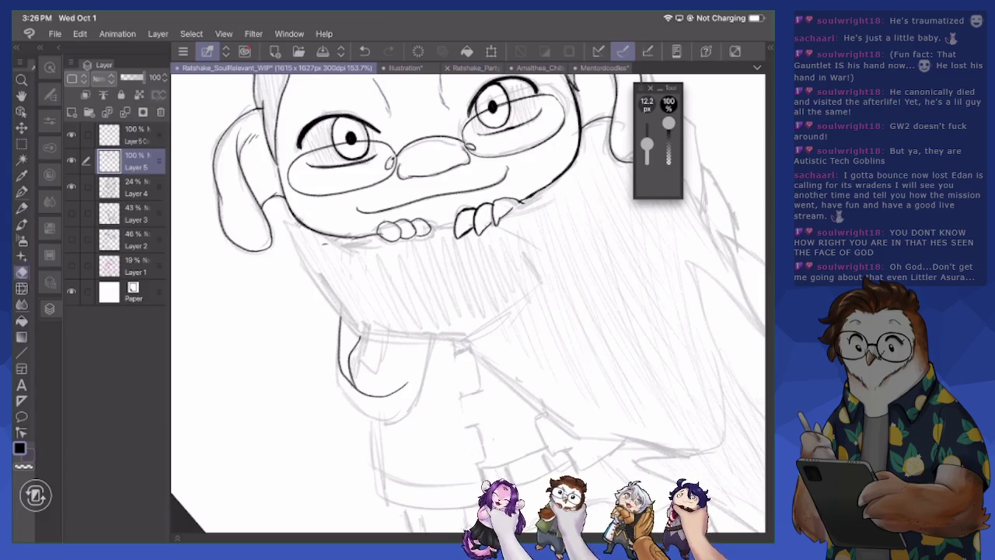
{"action": "mouse_move", "coordinate": [354, 334]}
{"action": "left_mouse_down"}
{"action": "mouse_move", "coordinate": [369, 395]}
{"action": "mouse_move", "coordinate": [341, 378]}
{"action": "mouse_move", "coordinate": [396, 399]}
{"action": "left_mouse_up"}
{"action": "key", "text": "p"}
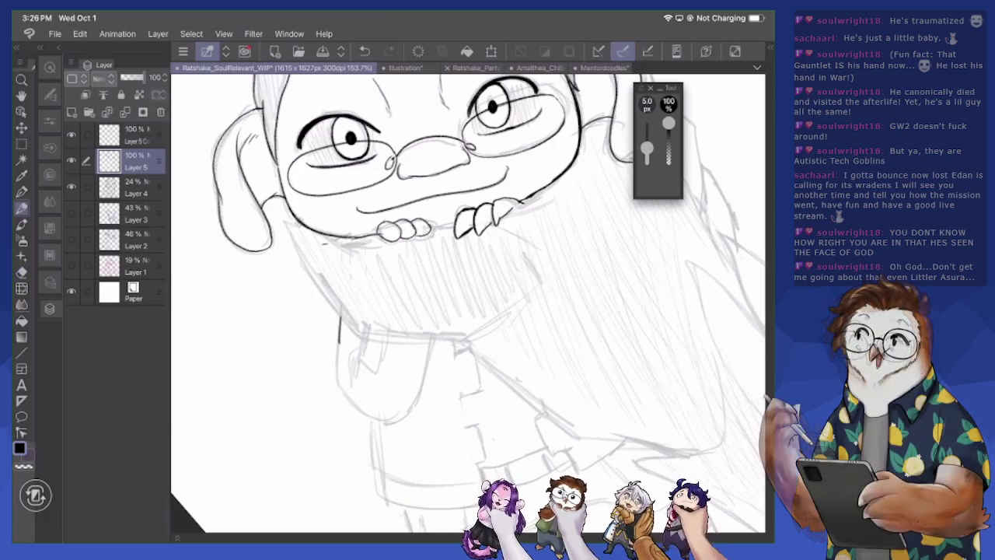
{"action": "mouse_move", "coordinate": [338, 334]}
{"action": "left_mouse_down"}
{"action": "mouse_move", "coordinate": [339, 372]}
{"action": "mouse_move", "coordinate": [365, 406]}
{"action": "mouse_move", "coordinate": [399, 412]}
{"action": "mouse_move", "coordinate": [428, 356]}
{"action": "left_mouse_up"}
{"action": "mouse_move", "coordinate": [358, 336]}
{"action": "left_mouse_down"}
{"action": "mouse_move", "coordinate": [349, 379]}
{"action": "mouse_move", "coordinate": [344, 365]}
{"action": "left_mouse_up"}
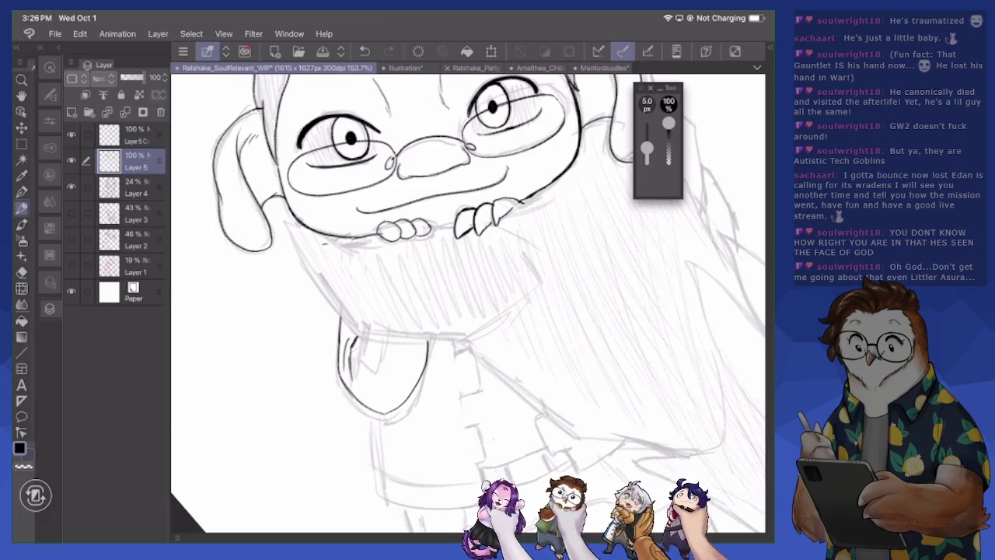
{"action": "mouse_move", "coordinate": [459, 347]}
{"action": "left_mouse_down"}
{"action": "mouse_move", "coordinate": [476, 392]}
{"action": "mouse_move", "coordinate": [465, 424]}
{"action": "mouse_move", "coordinate": [488, 459]}
{"action": "left_mouse_up"}
{"action": "left_click_drag", "start_coordinate": [376, 412], "coordinate": [385, 496]}
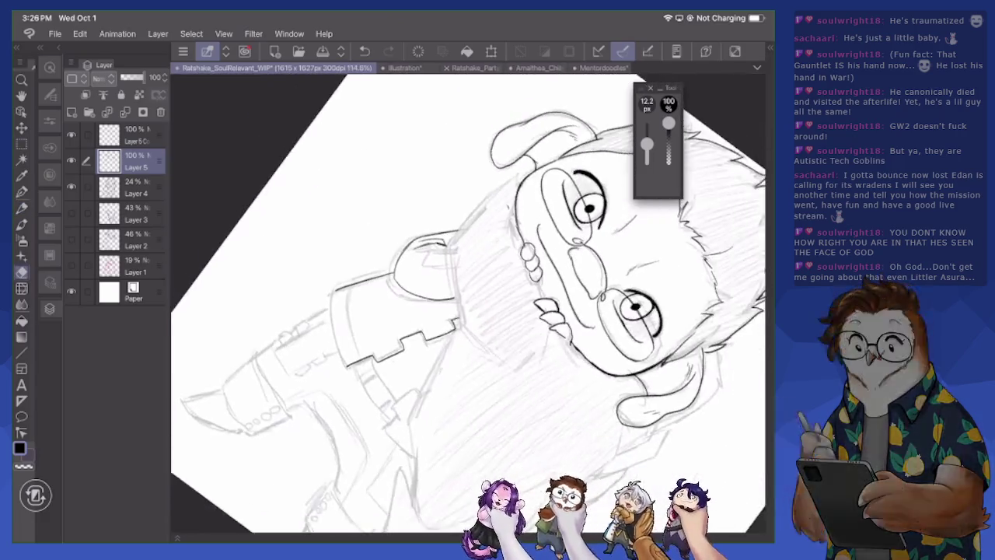
Ink the gauntlet's left edge and touch up its top, undoing a stray curve
{"action": "scroll", "coordinate": [466, 303], "scroll_direction": "up", "scroll_amount": 5}
{"action": "key", "text": "p"}
{"action": "mouse_move", "coordinate": [306, 388]}
{"action": "left_mouse_down"}
{"action": "mouse_move", "coordinate": [273, 277]}
{"action": "mouse_move", "coordinate": [285, 236]}
{"action": "mouse_move", "coordinate": [300, 234]}
{"action": "left_mouse_up"}
{"action": "left_click_drag", "start_coordinate": [467, 311], "coordinate": [509, 159]}
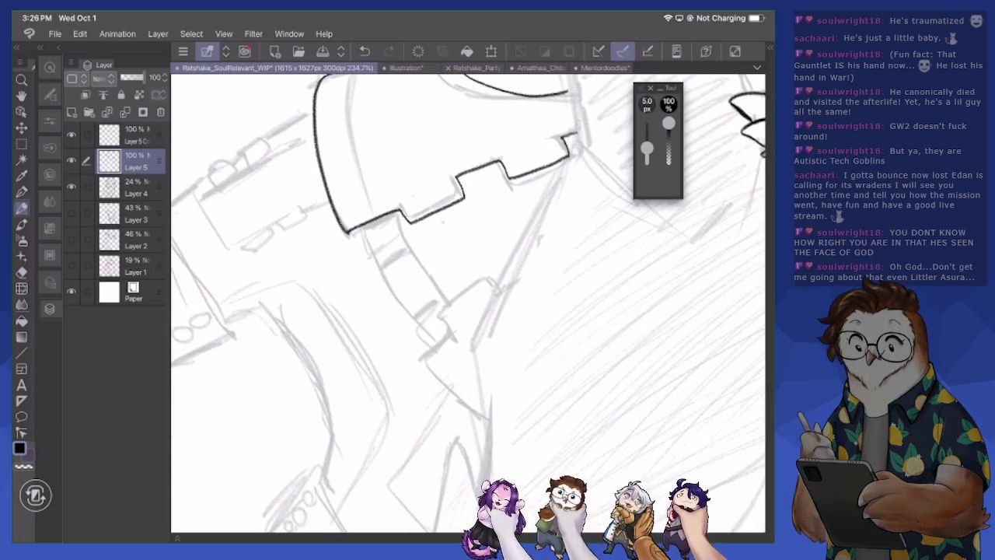
{"action": "mouse_move", "coordinate": [442, 307]}
{"action": "left_mouse_down"}
{"action": "mouse_move", "coordinate": [451, 331]}
{"action": "mouse_move", "coordinate": [460, 292]}
{"action": "mouse_move", "coordinate": [490, 269]}
{"action": "mouse_move", "coordinate": [505, 276]}
{"action": "left_mouse_up"}
{"action": "key", "text": "ctrl+z"}
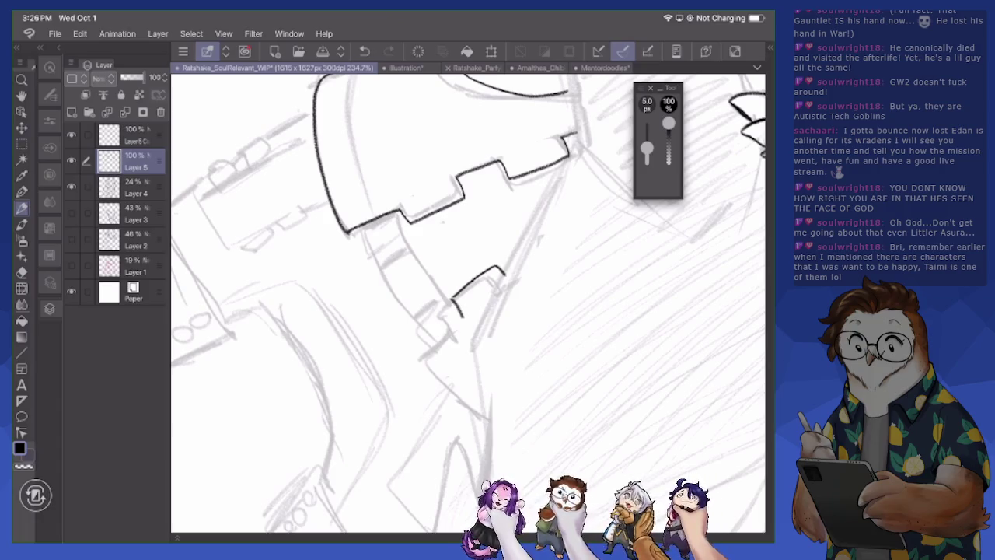
Ink the notched cuff edge of the sleeve and zoom back out
{"action": "mouse_move", "coordinate": [462, 318]}
{"action": "left_mouse_down"}
{"action": "mouse_move", "coordinate": [428, 361]}
{"action": "mouse_move", "coordinate": [489, 424]}
{"action": "left_mouse_up"}
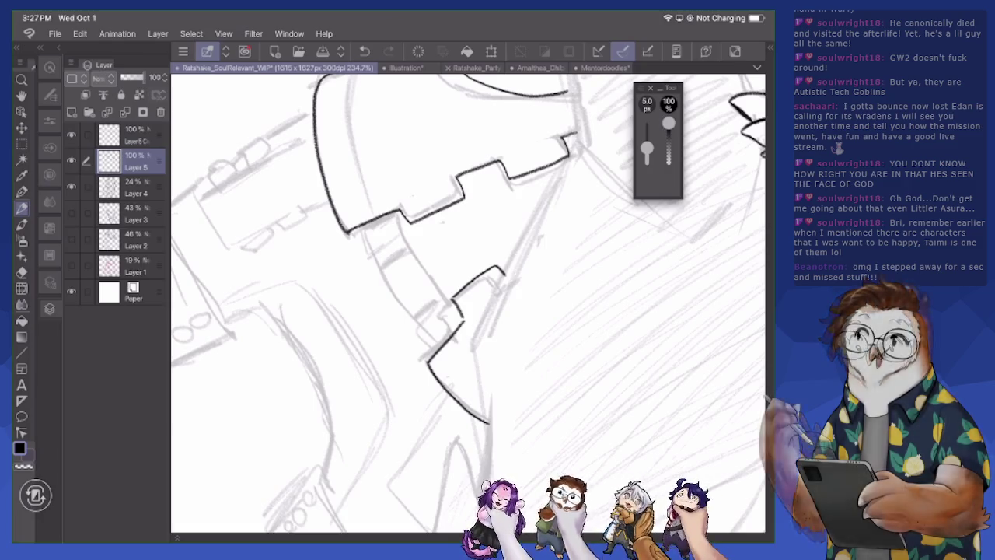
{"action": "scroll", "coordinate": [466, 303], "scroll_direction": "down", "scroll_amount": 2}
{"action": "scroll", "coordinate": [466, 303], "scroll_direction": "down", "scroll_amount": 2}
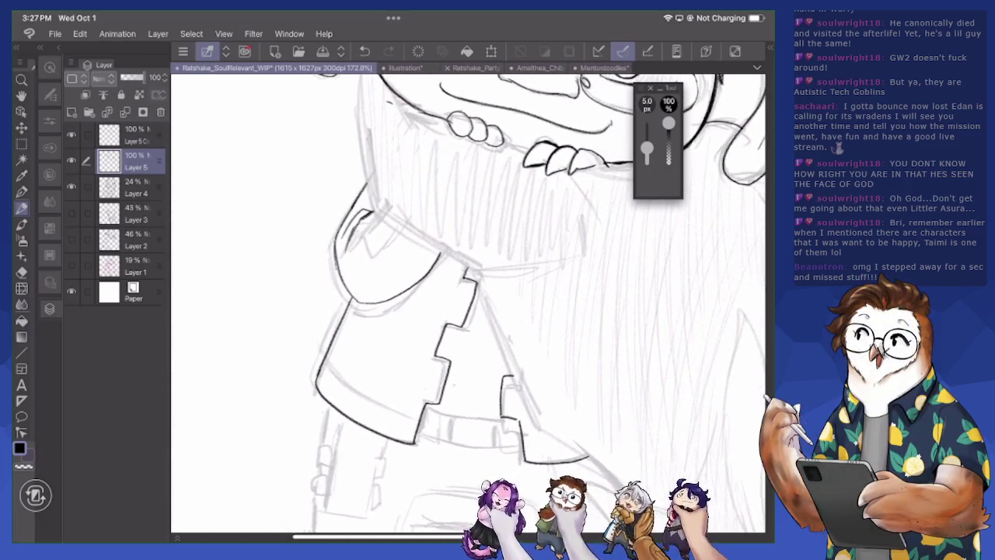
{"action": "scroll", "coordinate": [466, 303], "scroll_direction": "up", "scroll_amount": 5}
{"action": "scroll", "coordinate": [467, 304], "scroll_direction": "up", "scroll_amount": 2}
{"action": "scroll", "coordinate": [466, 303], "scroll_direction": "down", "scroll_amount": 2}
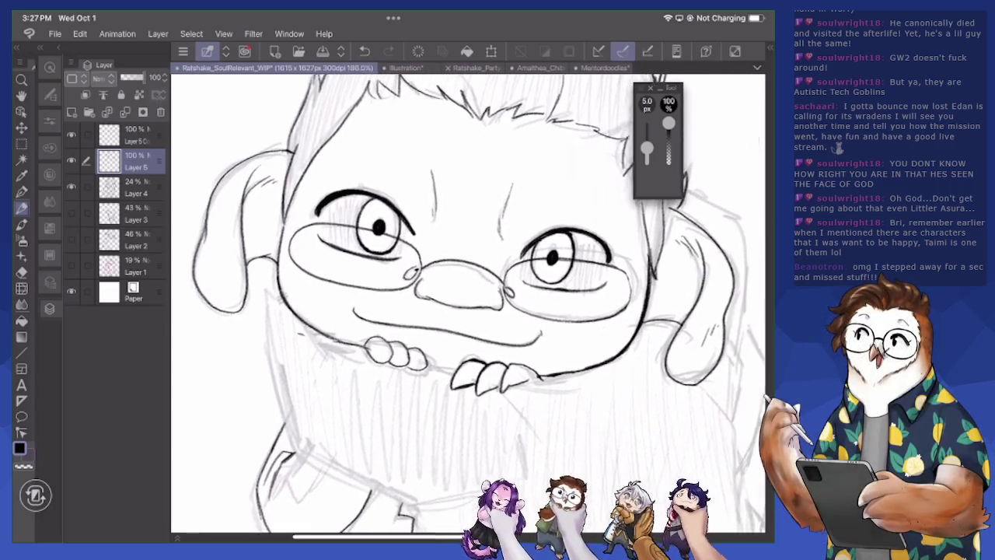
{"action": "scroll", "coordinate": [467, 304], "scroll_direction": "down", "scroll_amount": 2}
{"action": "scroll", "coordinate": [466, 303], "scroll_direction": "down", "scroll_amount": 1}
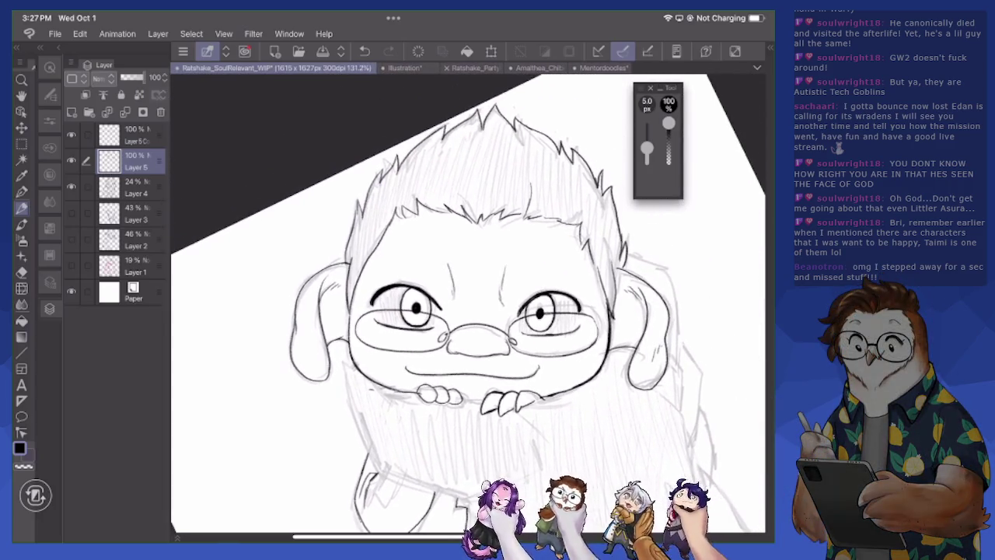
{"action": "scroll", "coordinate": [467, 303], "scroll_direction": "down", "scroll_amount": 1}
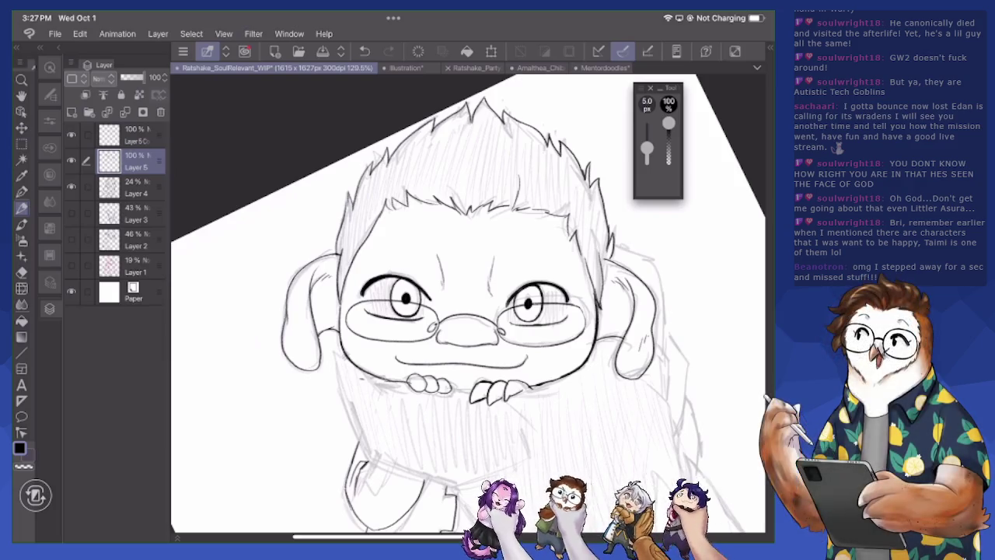
Lasso the hair at the head's top, skew it slightly left with Free Transform, and deselect
{"action": "key", "text": "m"}
{"action": "mouse_move", "coordinate": [336, 252]}
{"action": "left_mouse_down"}
{"action": "mouse_move", "coordinate": [413, 167]}
{"action": "mouse_move", "coordinate": [557, 176]}
{"action": "mouse_move", "coordinate": [626, 258]}
{"action": "mouse_move", "coordinate": [465, 78]}
{"action": "left_mouse_up"}
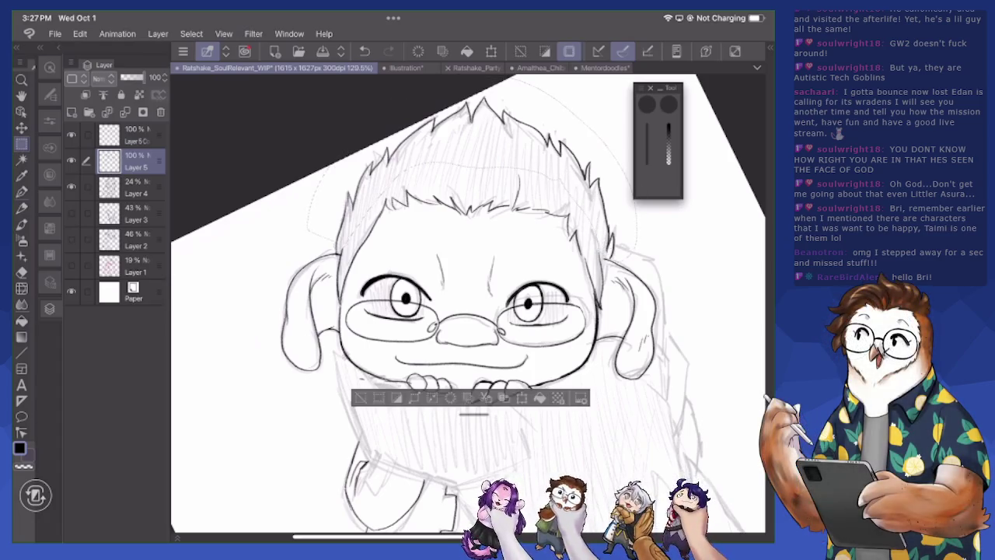
{"action": "left_click", "coordinate": [50, 67]}
{"action": "left_click", "coordinate": [102, 327]}
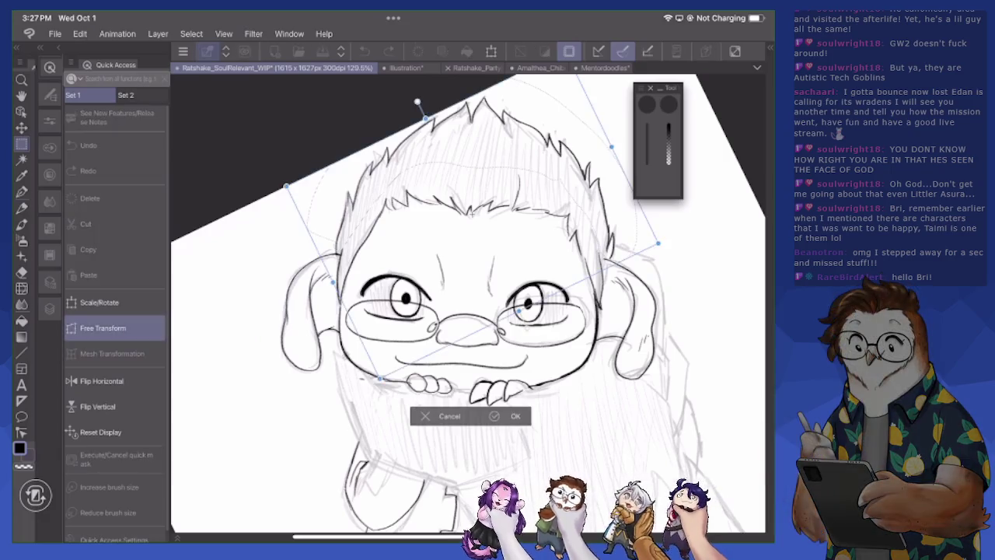
{"action": "left_click_drag", "start_coordinate": [286, 187], "coordinate": [277, 189]}
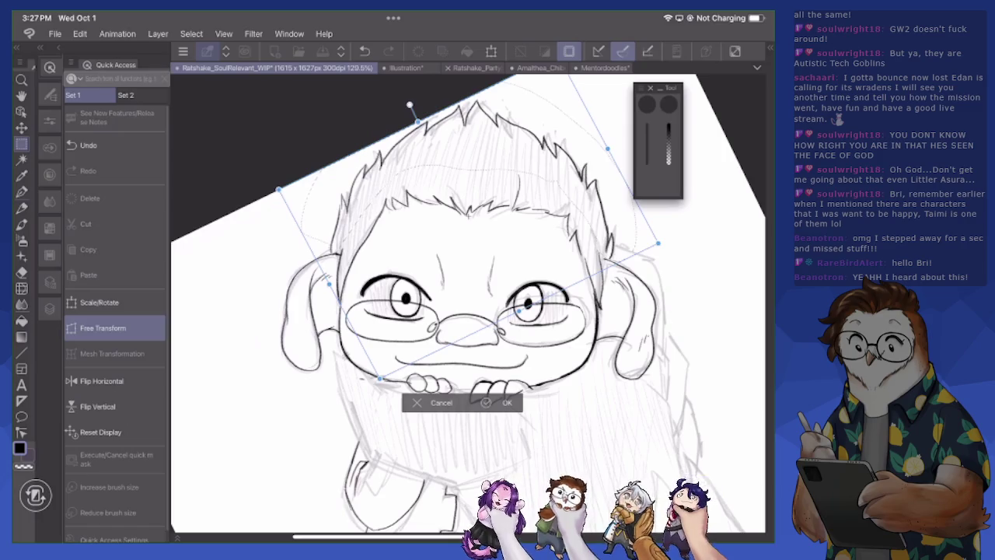
{"action": "left_click", "coordinate": [498, 402]}
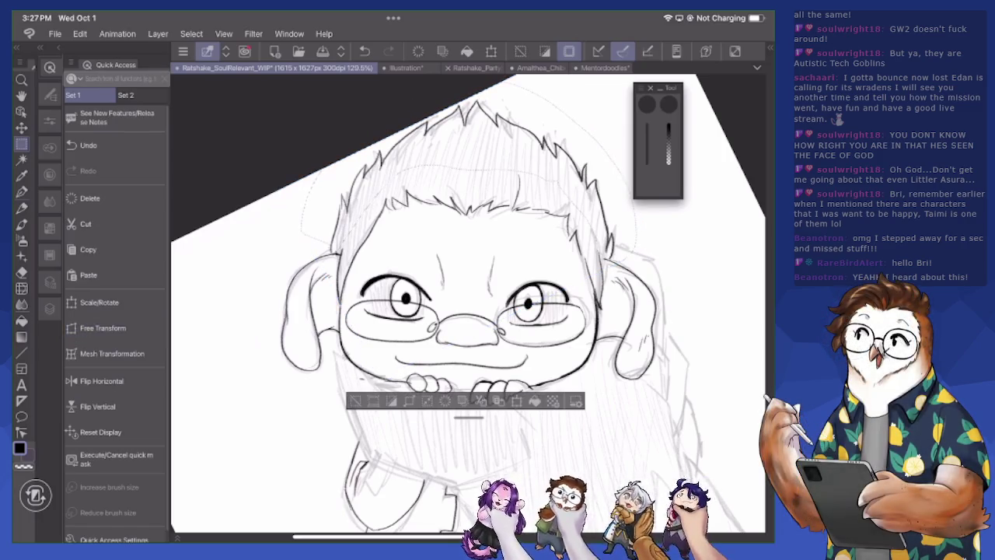
{"action": "left_click", "coordinate": [355, 400]}
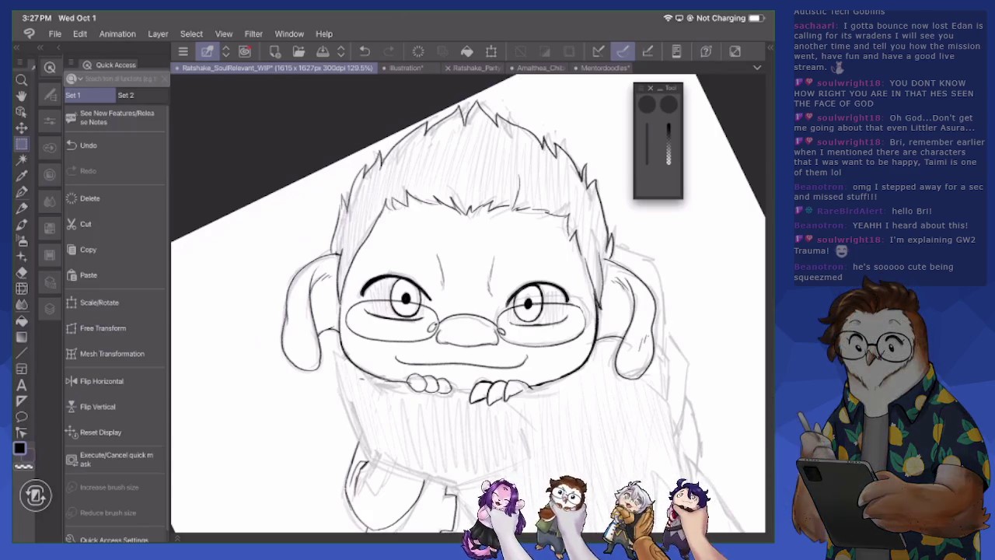
Undo and redo the deselect, leaving the selection cleared, and refocus the view on the legs
{"action": "key", "text": "ctrl+z"}
{"action": "scroll", "coordinate": [467, 303], "scroll_direction": "down", "scroll_amount": 5}
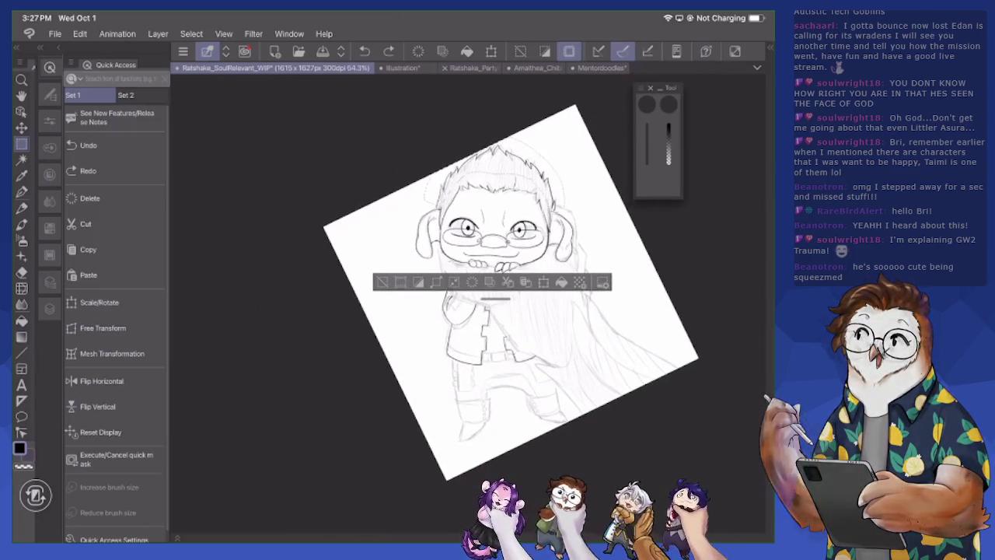
{"action": "key", "text": "ctrl+d"}
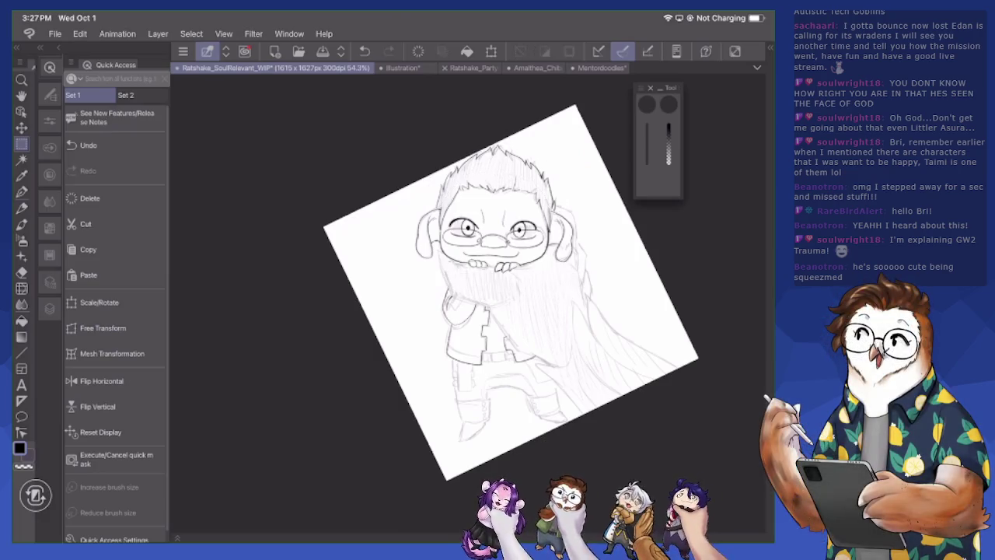
{"action": "key", "text": "ctrl+z"}
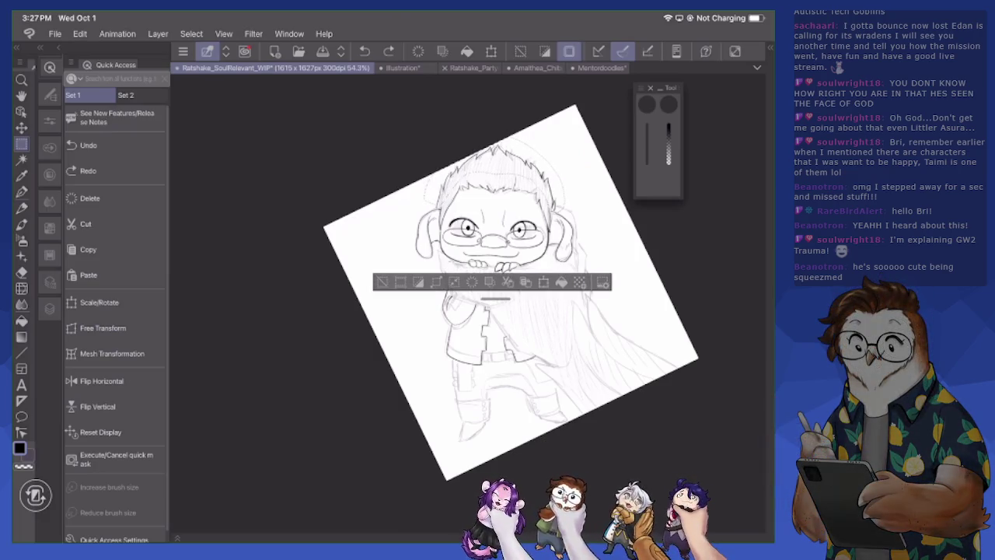
{"action": "key", "text": "ctrl+d"}
{"action": "scroll", "coordinate": [533, 406], "scroll_direction": "up", "scroll_amount": 5}
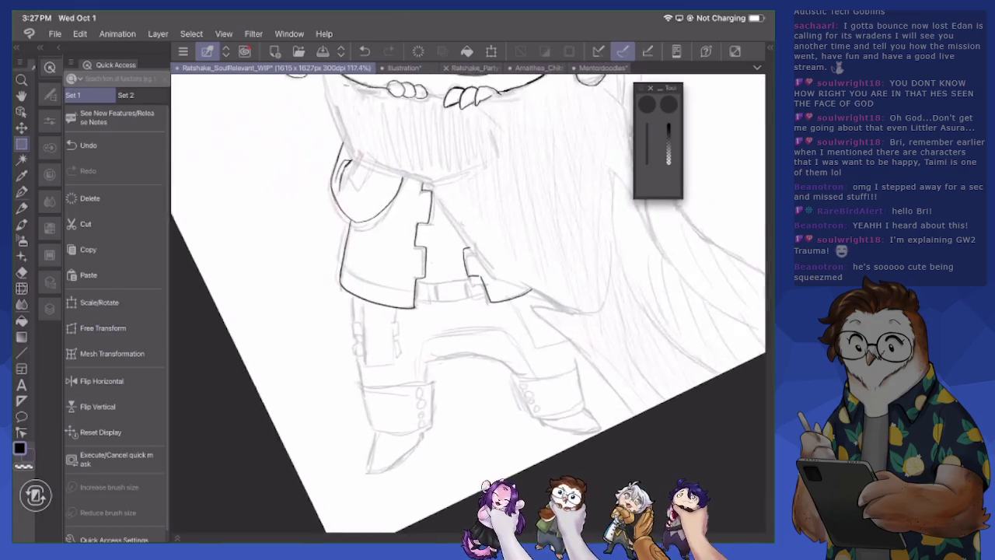
{"action": "scroll", "coordinate": [467, 303], "scroll_direction": "up", "scroll_amount": 1}
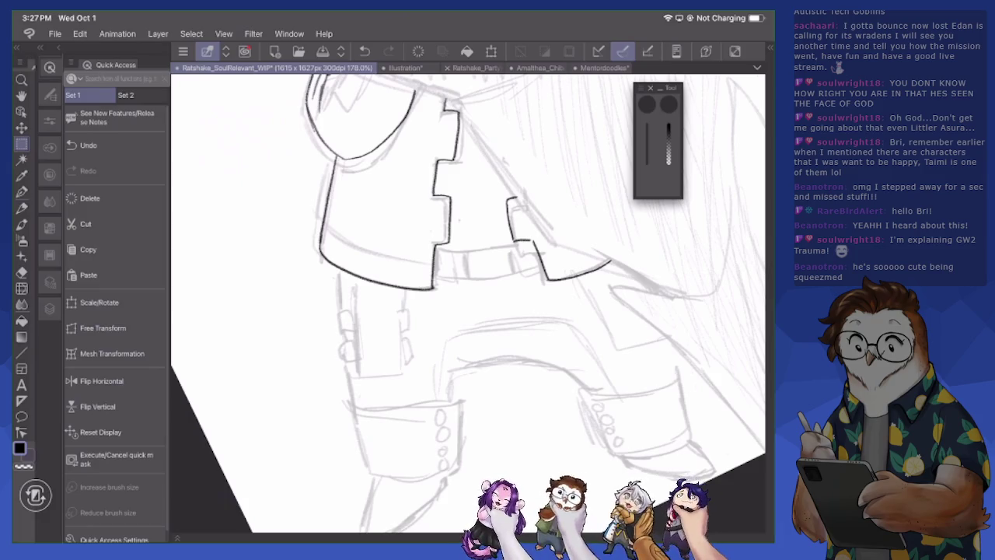
{"action": "scroll", "coordinate": [466, 303], "scroll_direction": "down", "scroll_amount": 1}
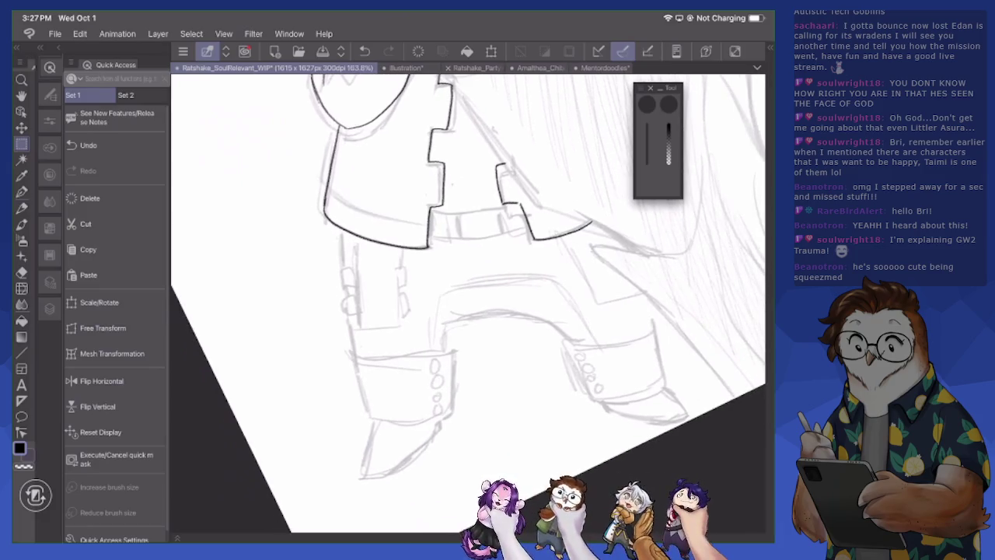
With the Pen, rotate the canvas and ink the leg's inner edge and the boot cuff edge
{"action": "key", "text": "p"}
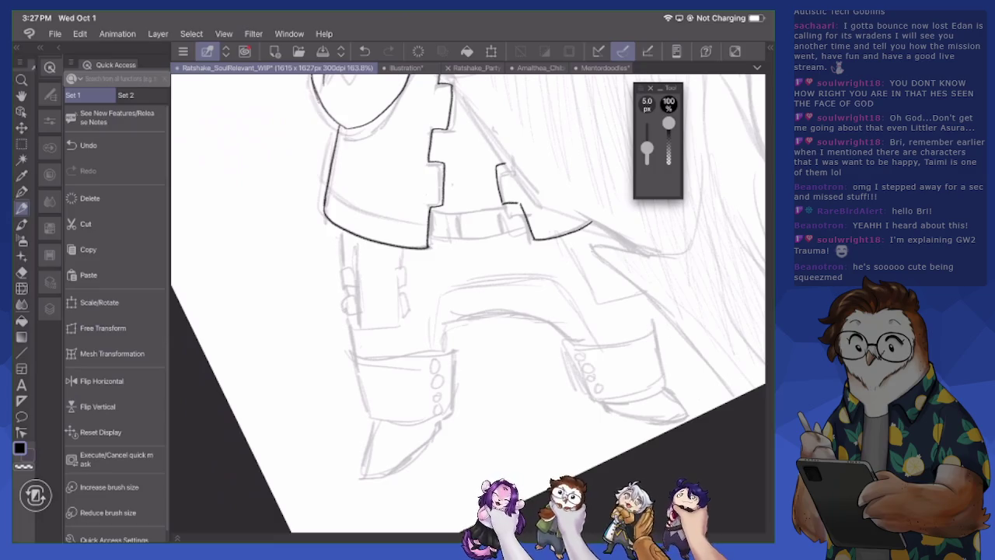
{"action": "left_click_drag", "start_coordinate": [467, 304], "coordinate": [404, 256]}
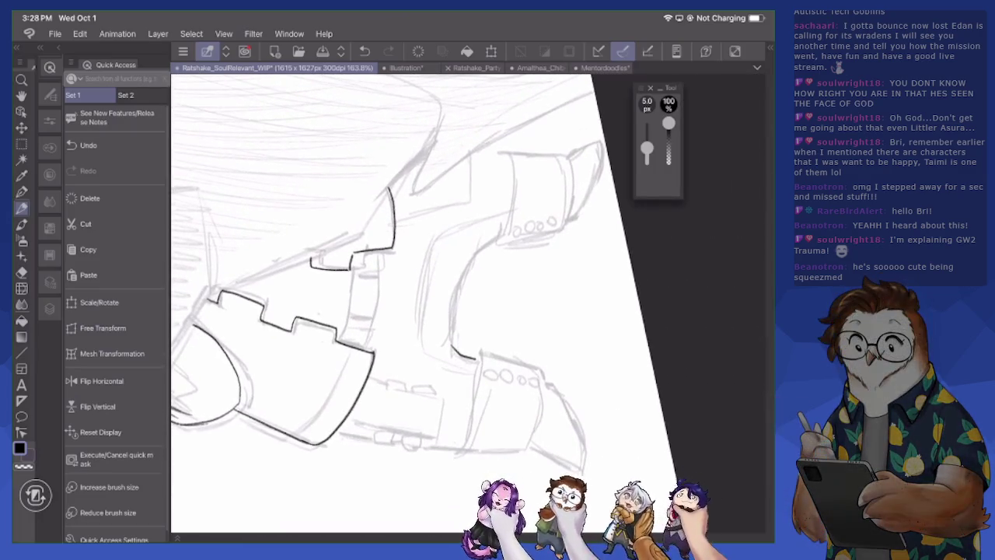
{"action": "mouse_move", "coordinate": [502, 234]}
{"action": "left_mouse_down"}
{"action": "mouse_move", "coordinate": [461, 286]}
{"action": "mouse_move", "coordinate": [453, 351]}
{"action": "left_mouse_up"}
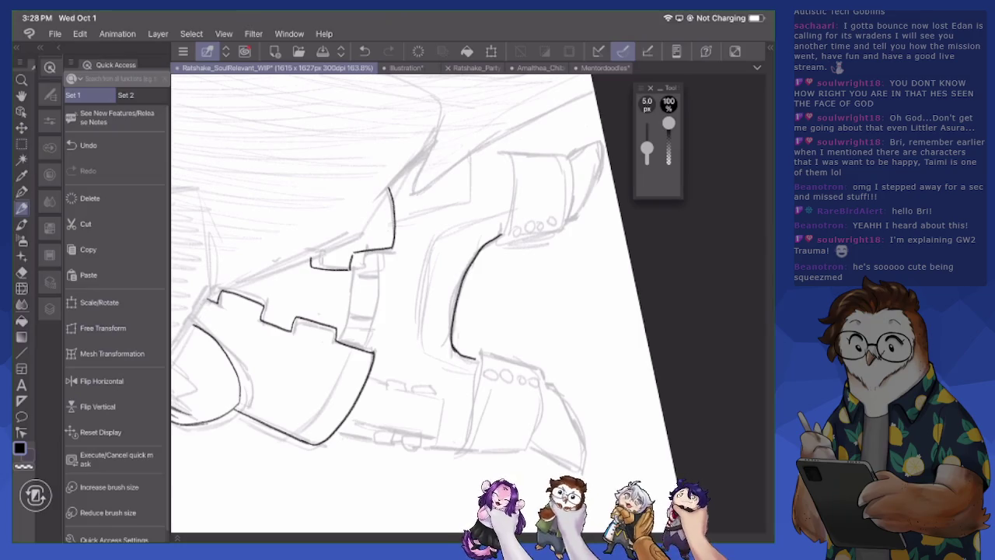
{"action": "mouse_move", "coordinate": [504, 152]}
{"action": "left_mouse_down"}
{"action": "mouse_move", "coordinate": [514, 193]}
{"action": "mouse_move", "coordinate": [505, 242]}
{"action": "mouse_move", "coordinate": [562, 233]}
{"action": "mouse_move", "coordinate": [389, 381]}
{"action": "left_mouse_up"}
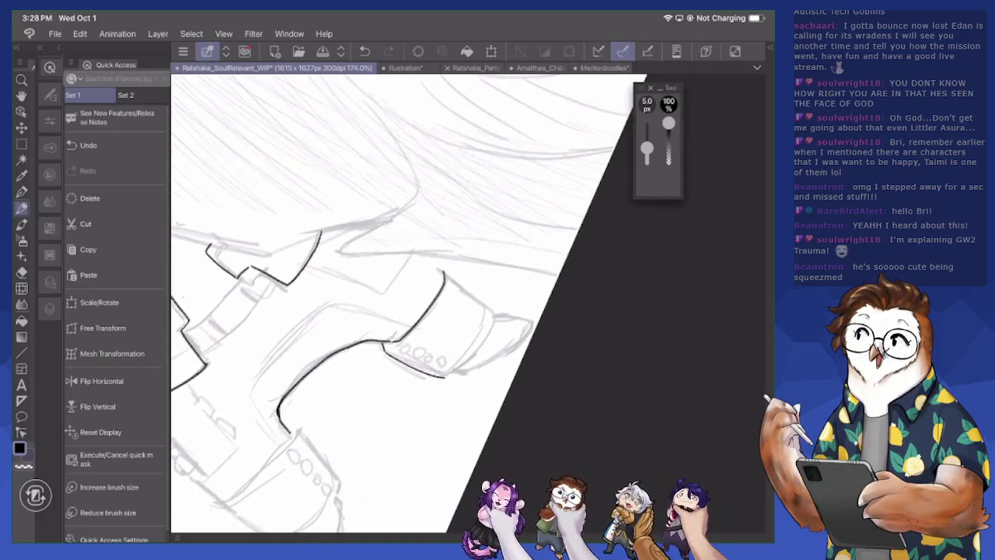